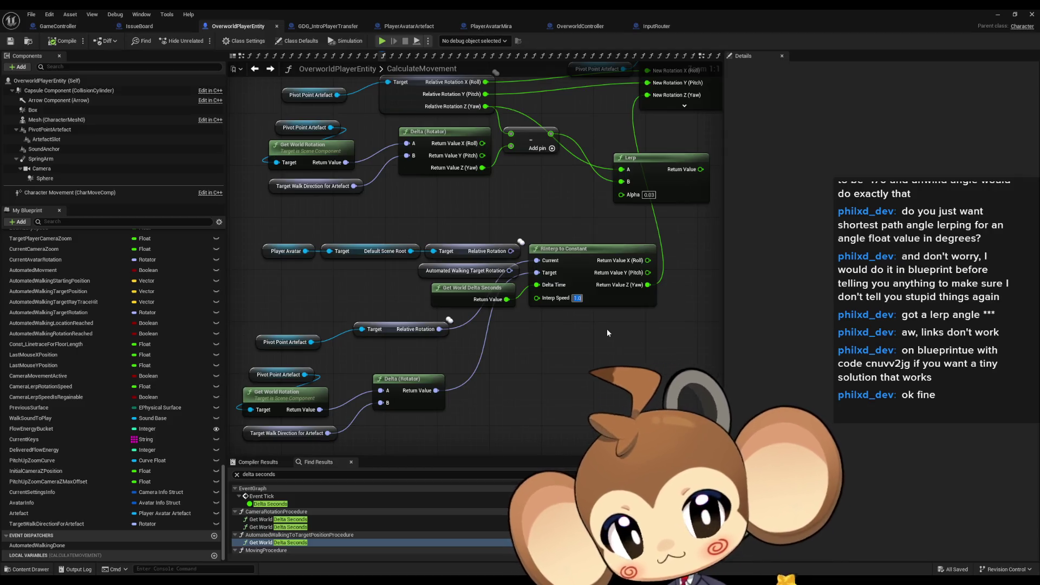
pyautogui.write('100')
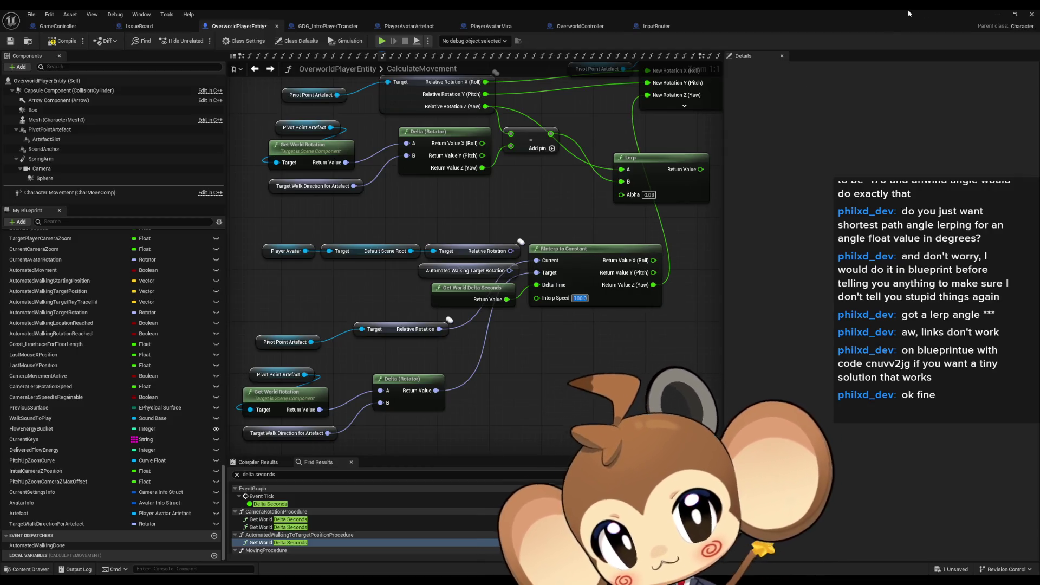
# - Switch from the Blueprint back to the main level editor window
pyautogui.hotkey('alt', 'Tab')
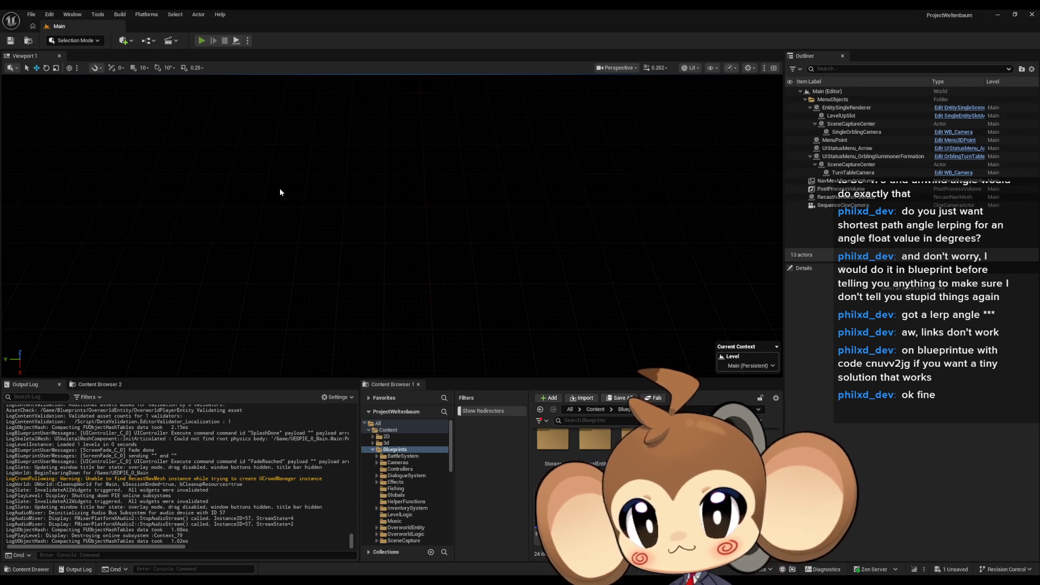
# - Play the level and walk the character around the stairs, sand and wall to test turning
pyautogui.hotkey('alt', 'p')
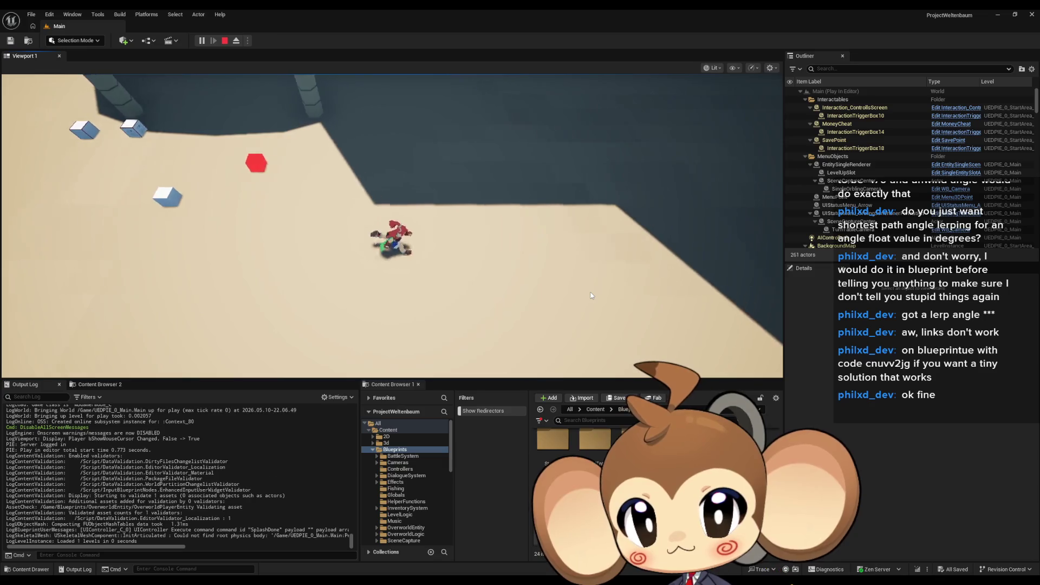
pyautogui.press('w')
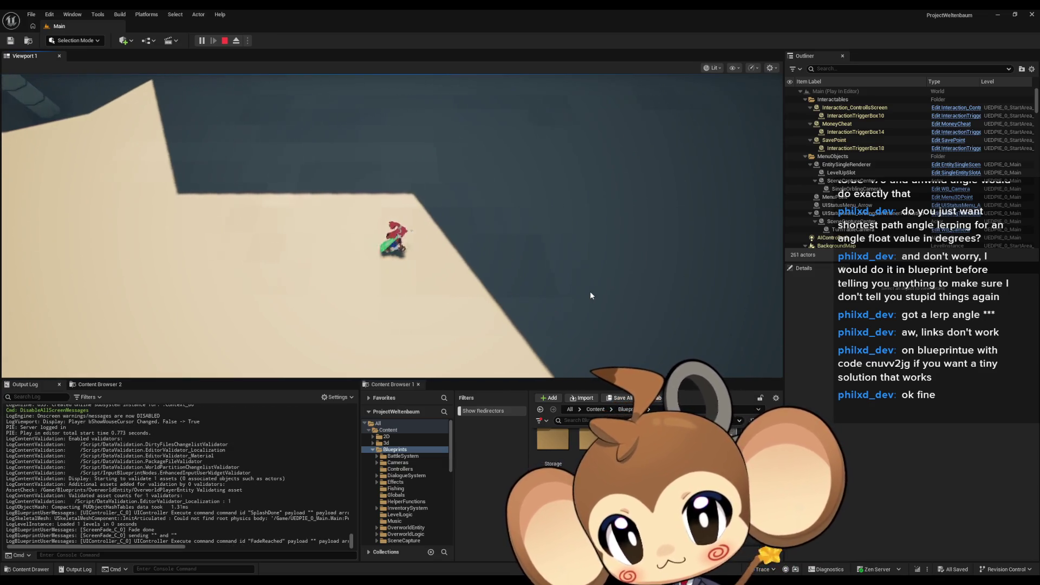
pyautogui.press('w')
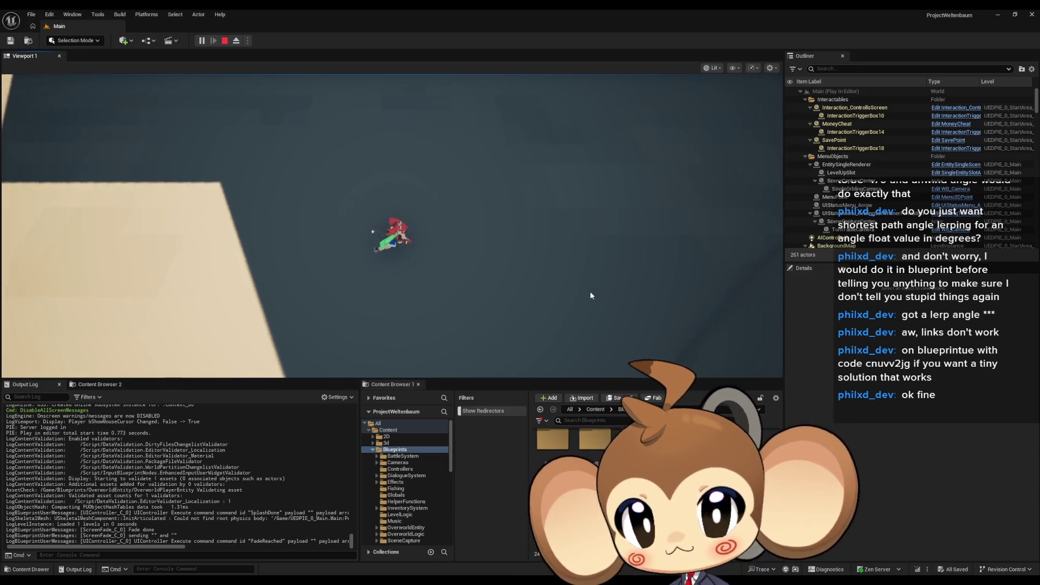
pyautogui.press('w')
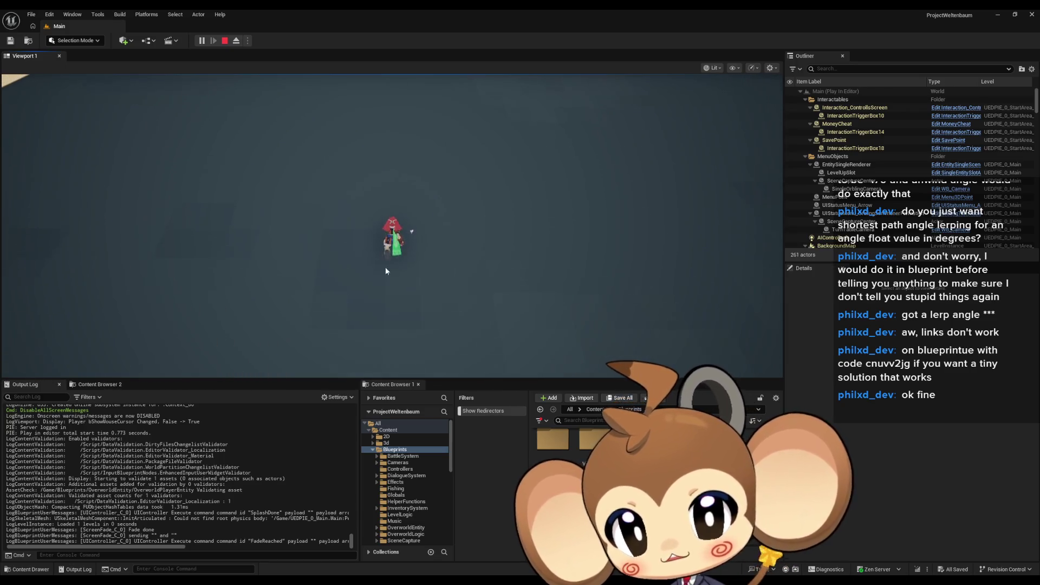
pyautogui.press('w')
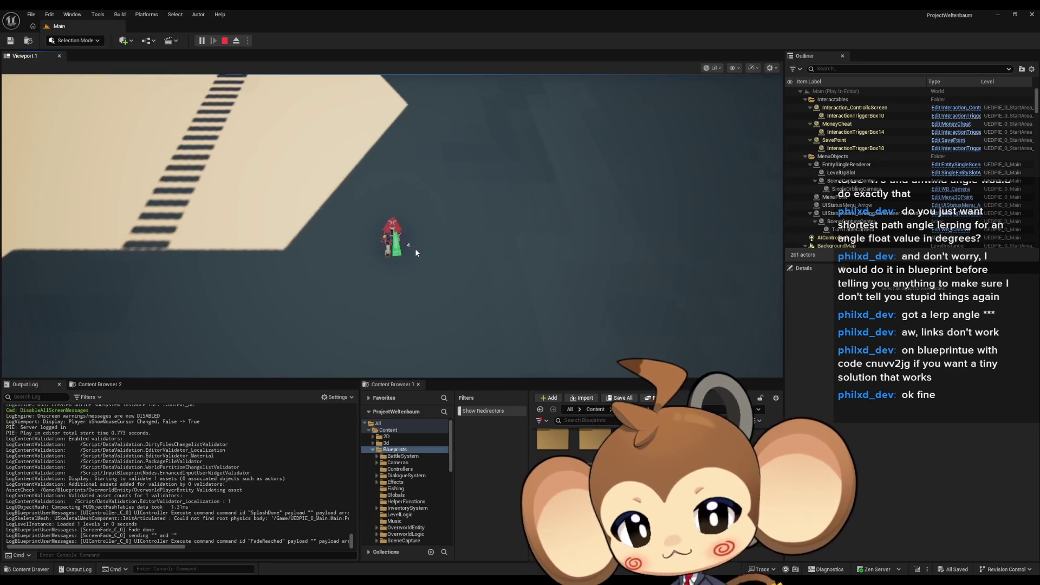
pyautogui.press('w')
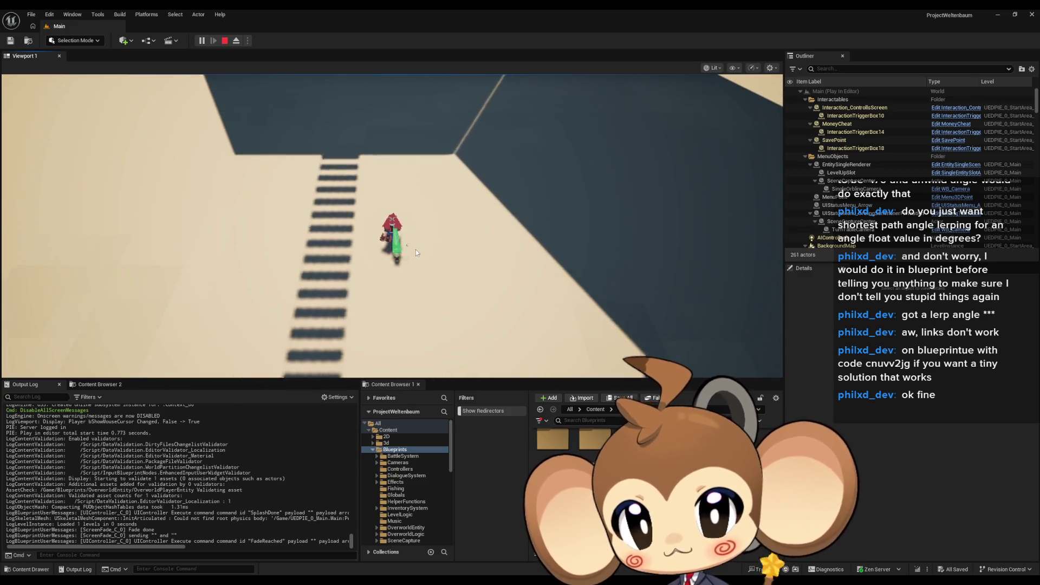
pyautogui.press('w')
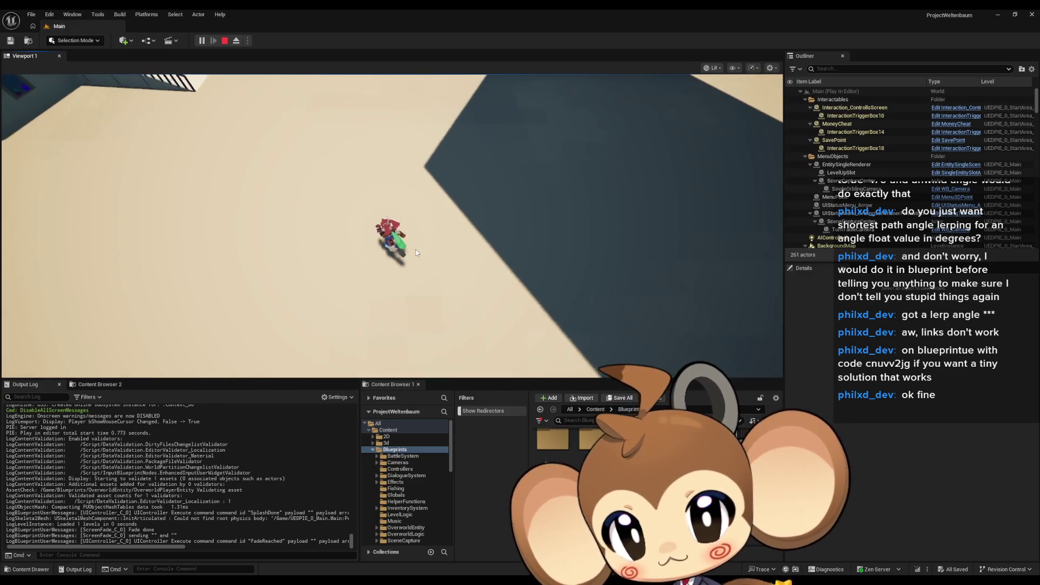
pyautogui.press('w')
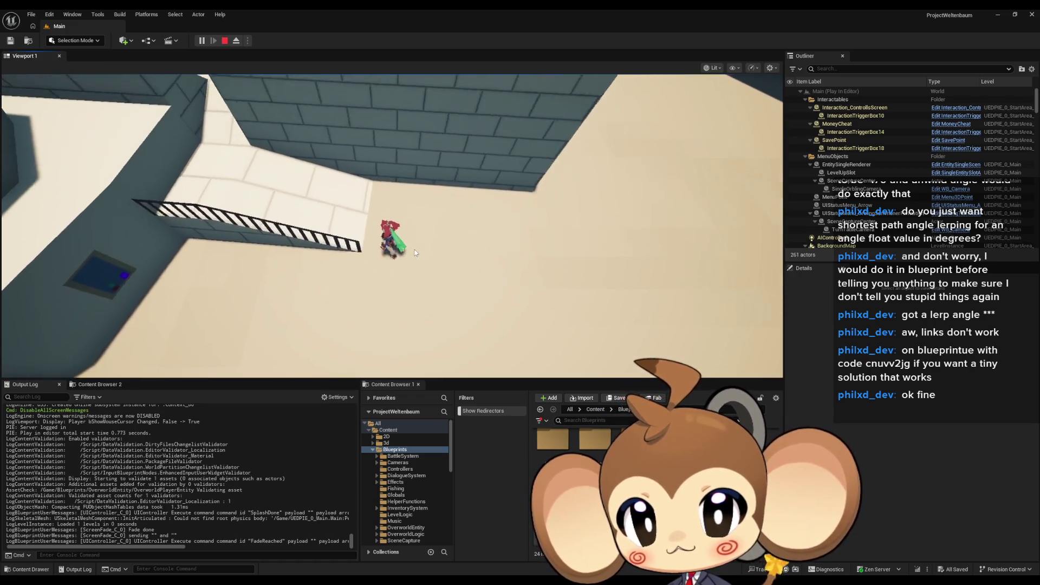
pyautogui.press('w')
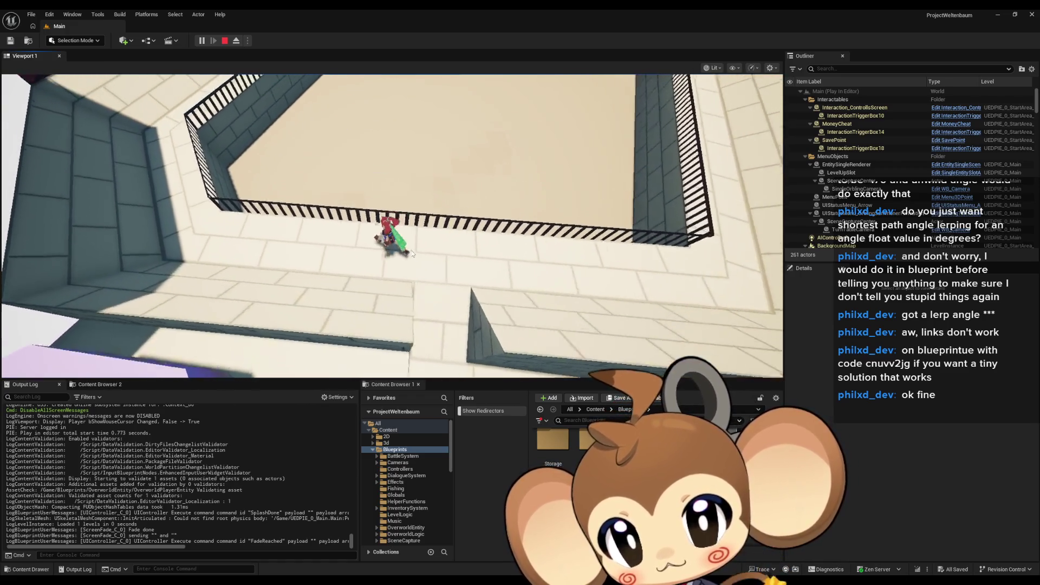
pyautogui.press('w')
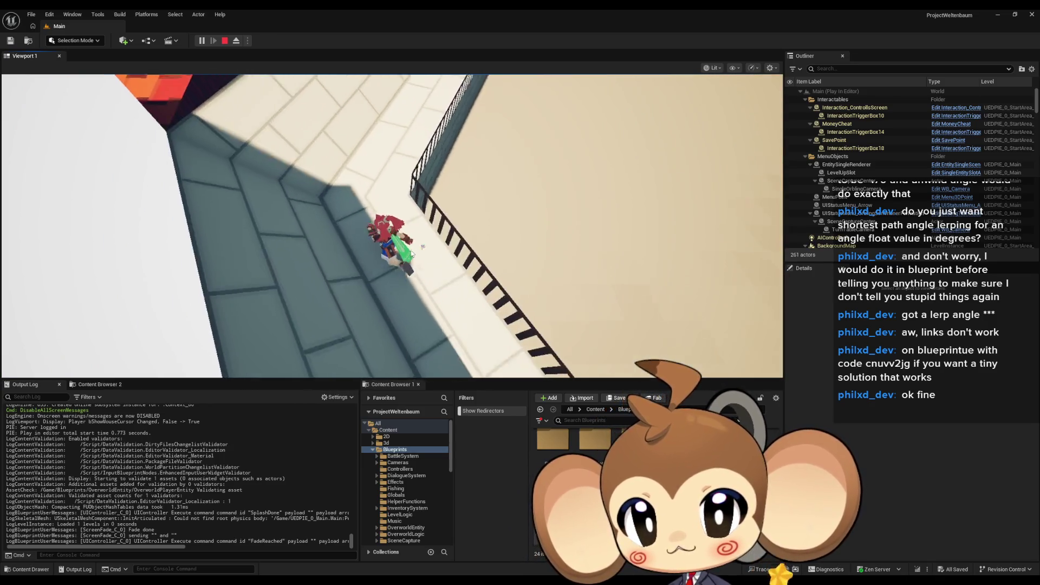
pyautogui.press('w')
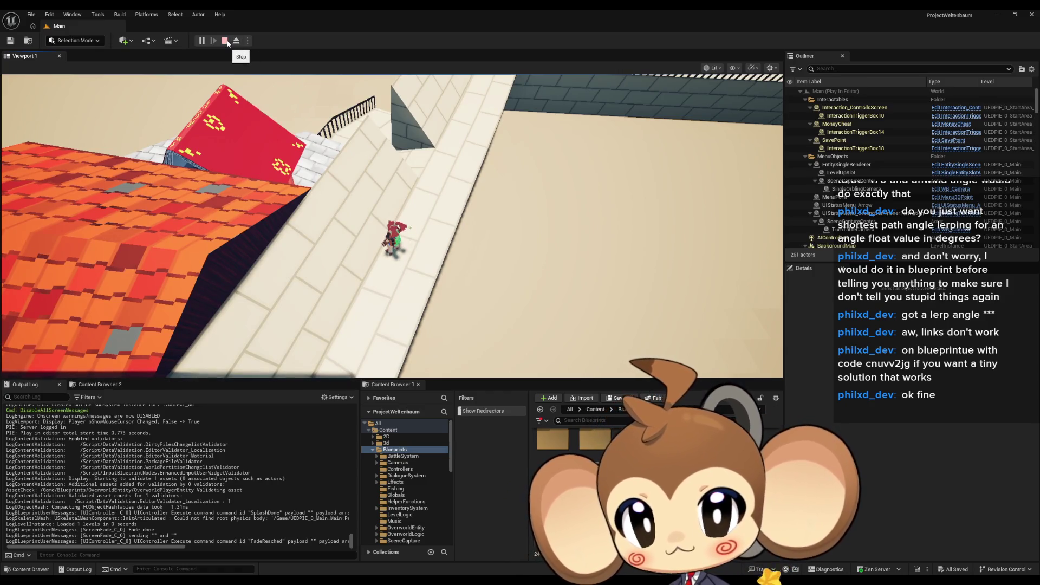
# - Stop the play session and return to the OverworldPlayerEntity Blueprint graph
pyautogui.click(228, 42)
pyautogui.click(399, 539)
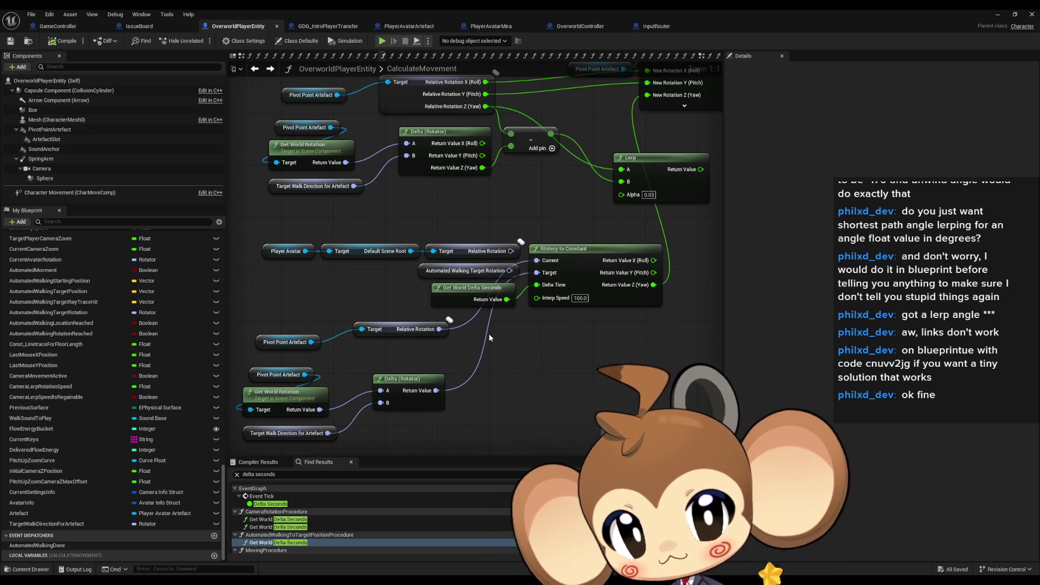
# - Pan across the Set Relative Rotation, RInterp and Delta nodes and select the Pivot Point Artefact node
pyautogui.moveTo(491, 330); pyautogui.dragTo(457, 410)
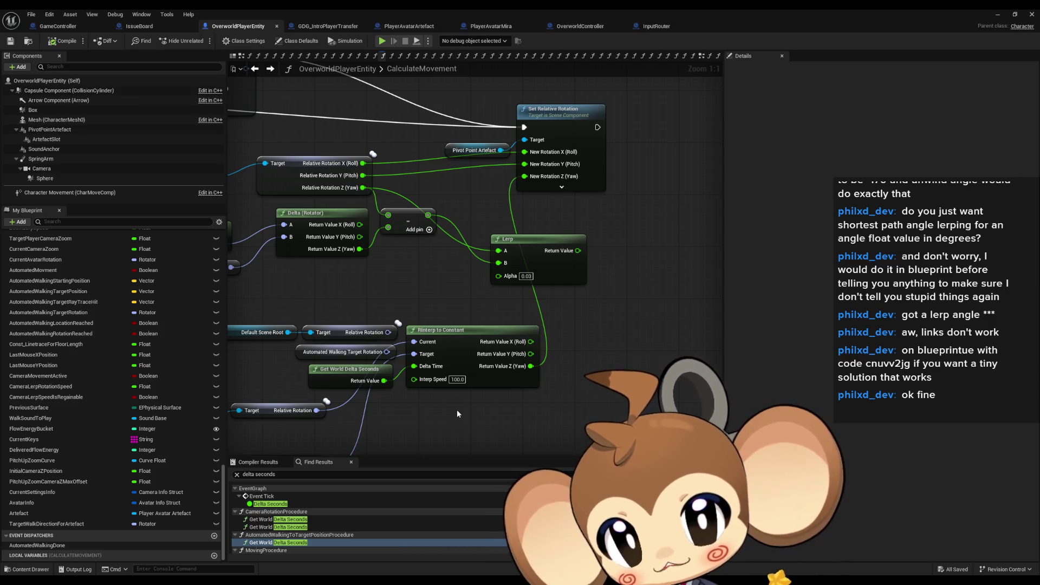
pyautogui.scroll(-3, 456, 409)
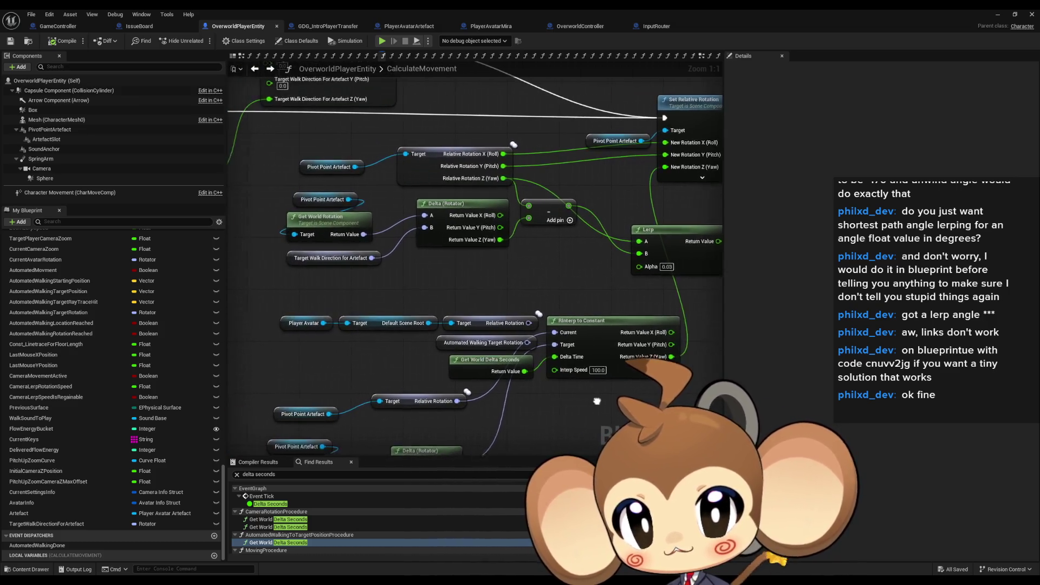
pyautogui.moveTo(456, 408); pyautogui.dragTo(594, 397)
pyautogui.scroll(2, 594, 397)
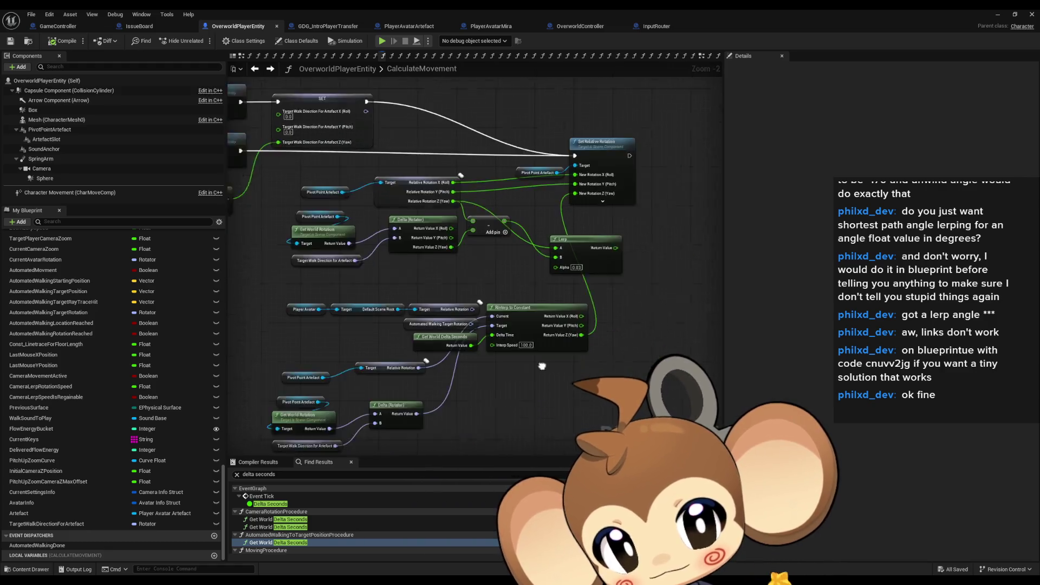
pyautogui.scroll(1, 521, 347)
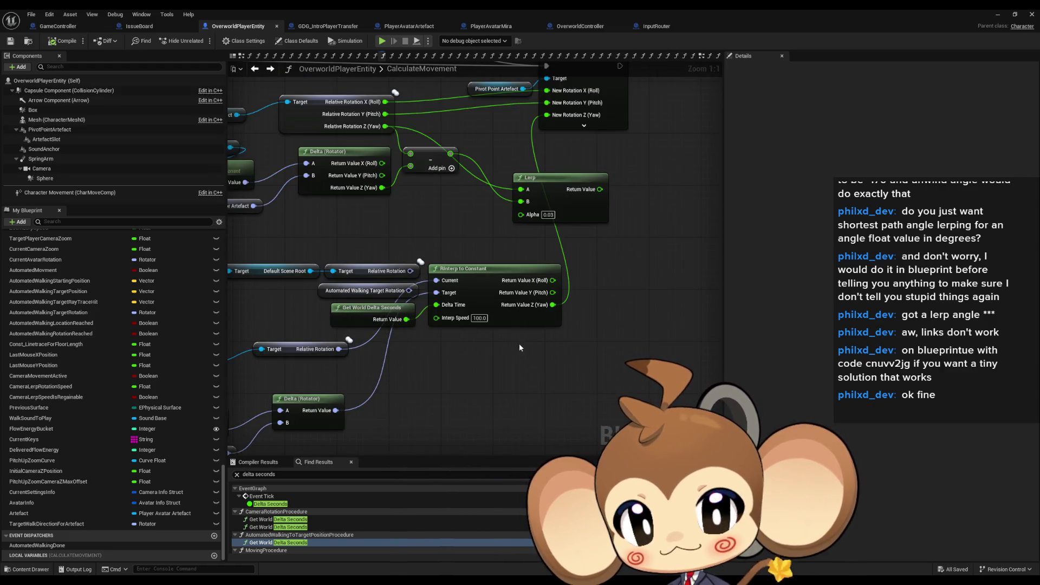
pyautogui.moveTo(517, 343); pyautogui.dragTo(589, 449)
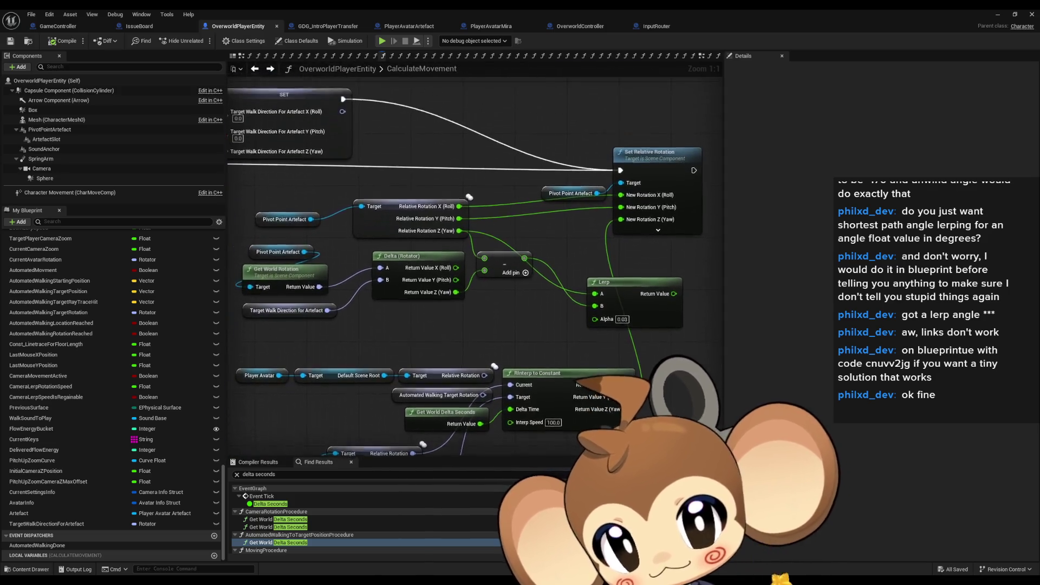
pyautogui.moveTo(626, 409); pyautogui.dragTo(503, 343)
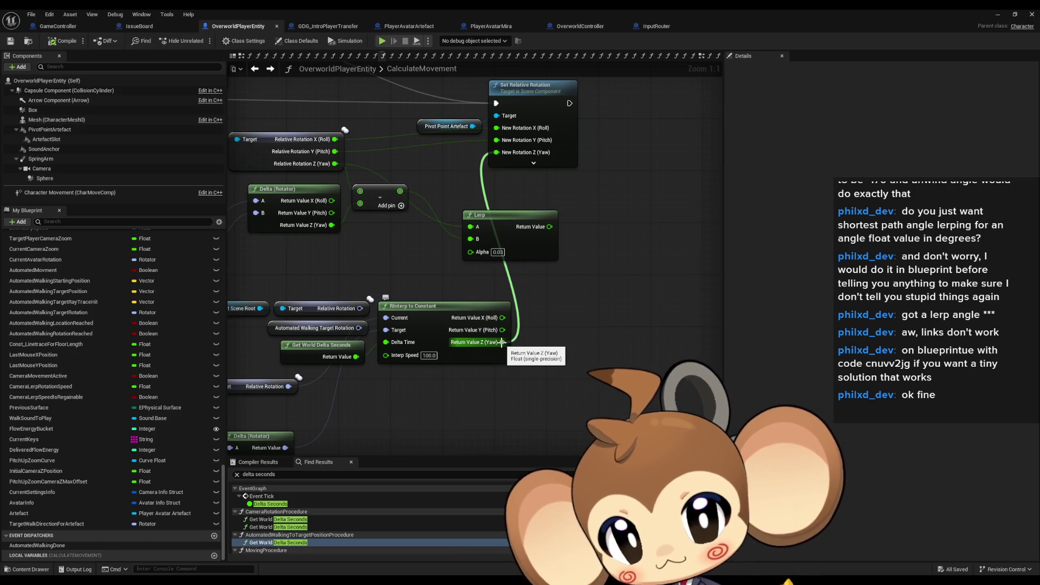
pyautogui.scroll(-2, 467, 324)
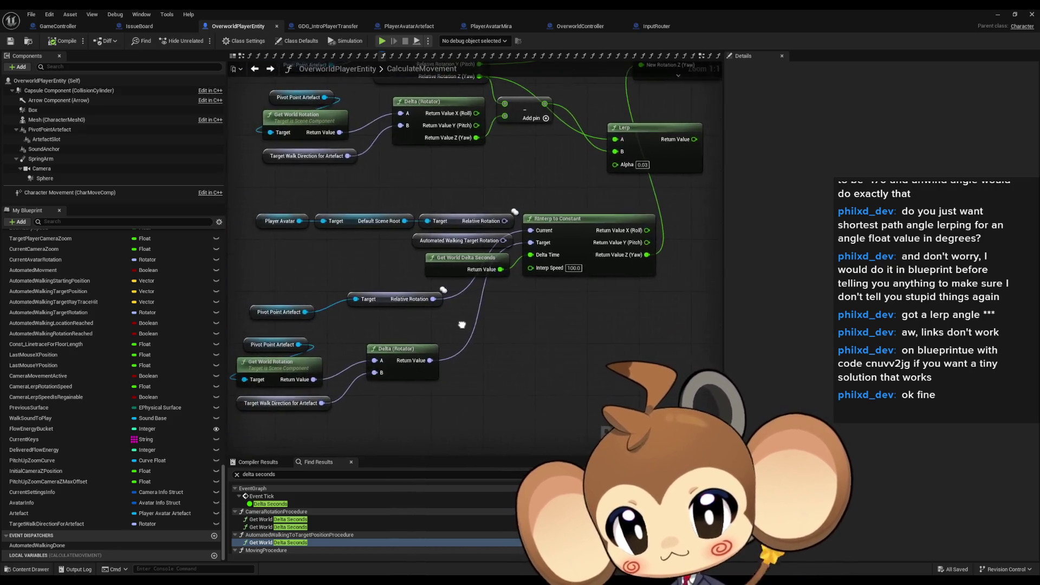
pyautogui.moveTo(385, 326); pyautogui.dragTo(446, 320)
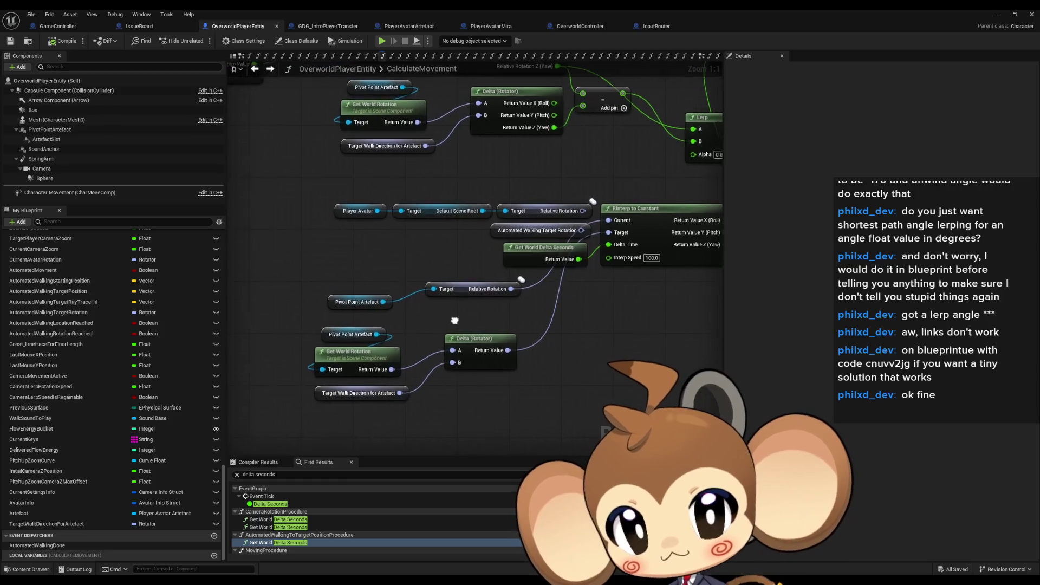
pyautogui.click(362, 302)
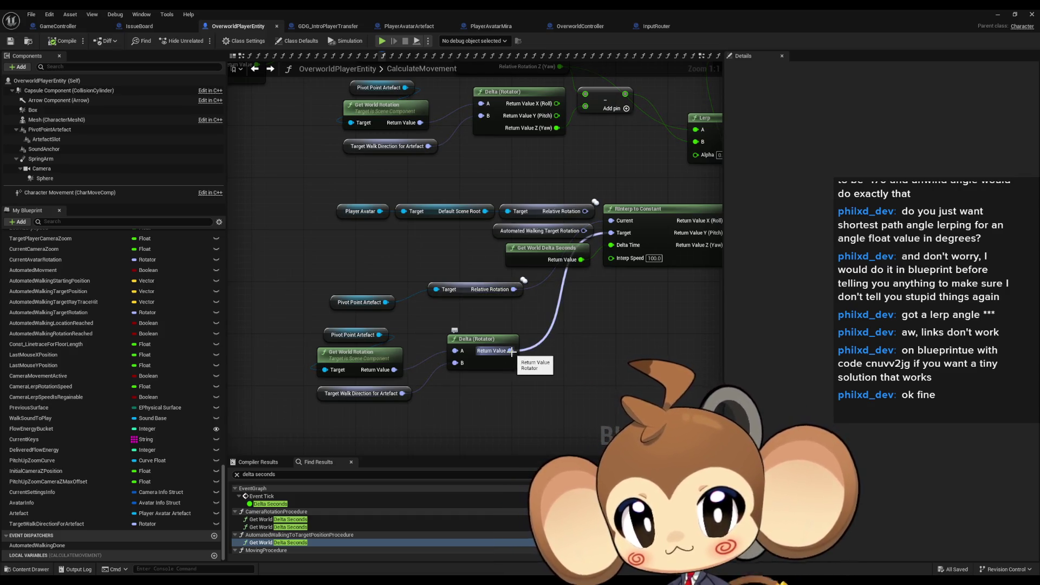
pyautogui.scroll(2, 512, 350)
pyautogui.scroll(-2, 455, 334)
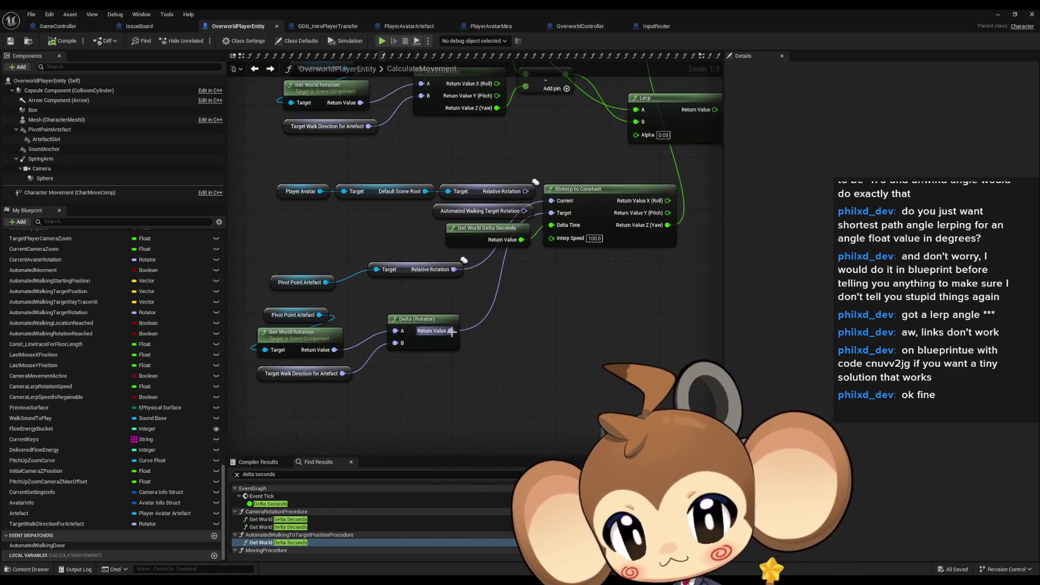
# - Split the Delta rotator output into roll, pitch, yaw and add a Normalize Axis node on yaw
pyautogui.rightClick(451, 332)
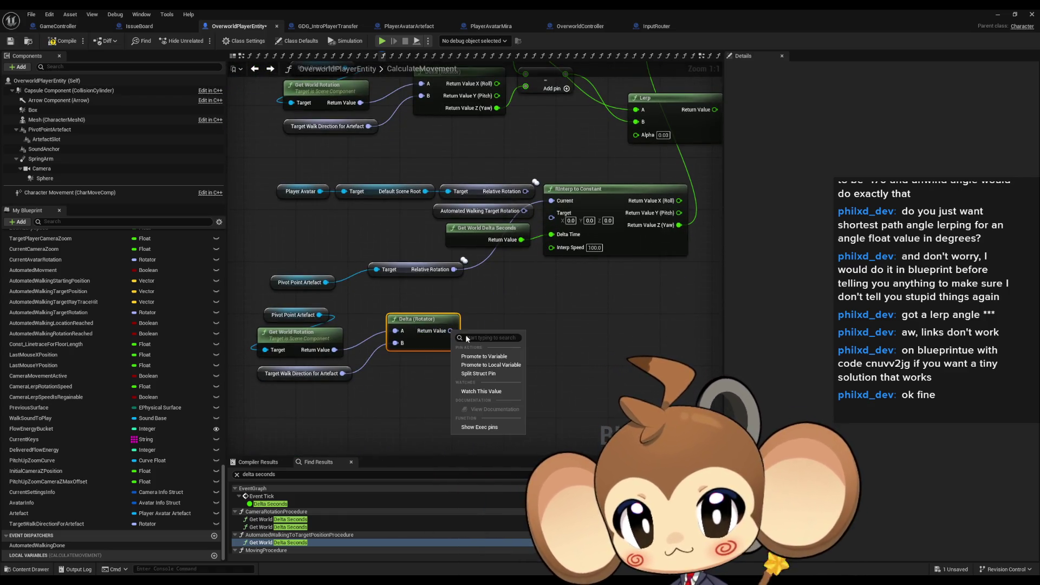
pyautogui.click(488, 375)
pyautogui.moveTo(469, 356); pyautogui.dragTo(521, 347)
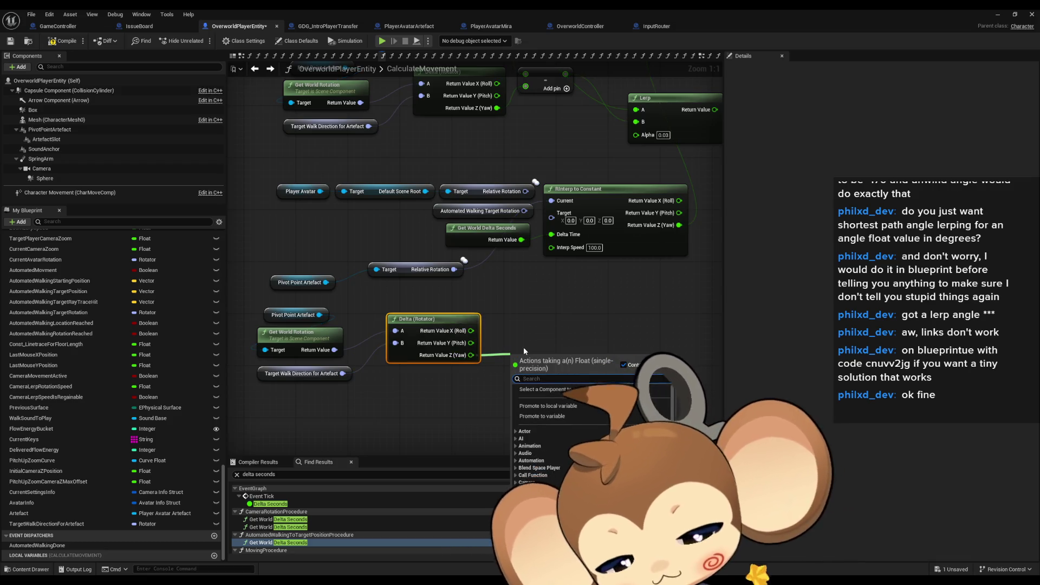
pyautogui.write('nor')
pyautogui.press('Return')
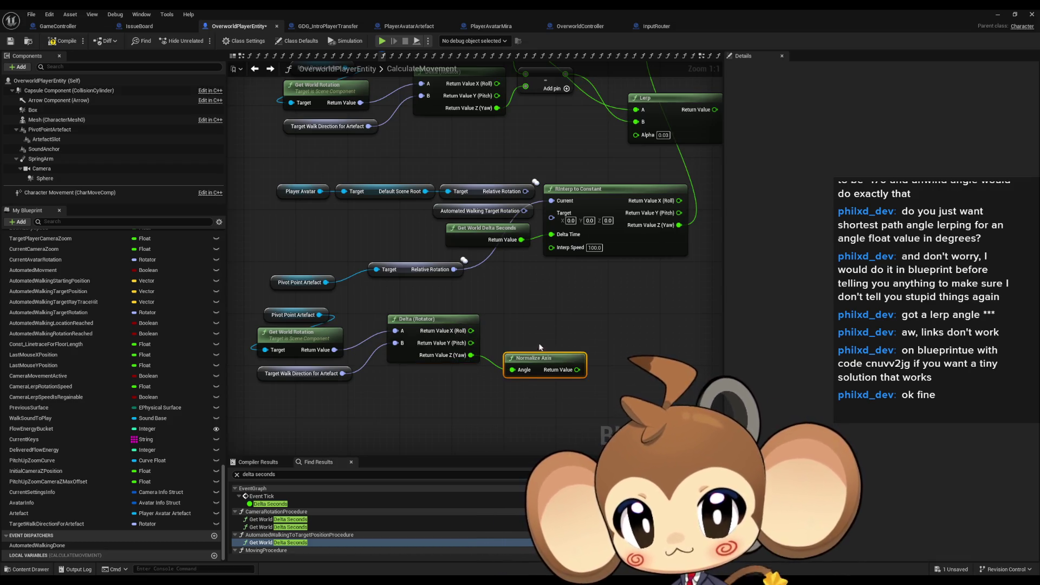
# - Split the RInterp to Constant target and wire the normalized yaw and delta values into its axes
pyautogui.rightClick(553, 223)
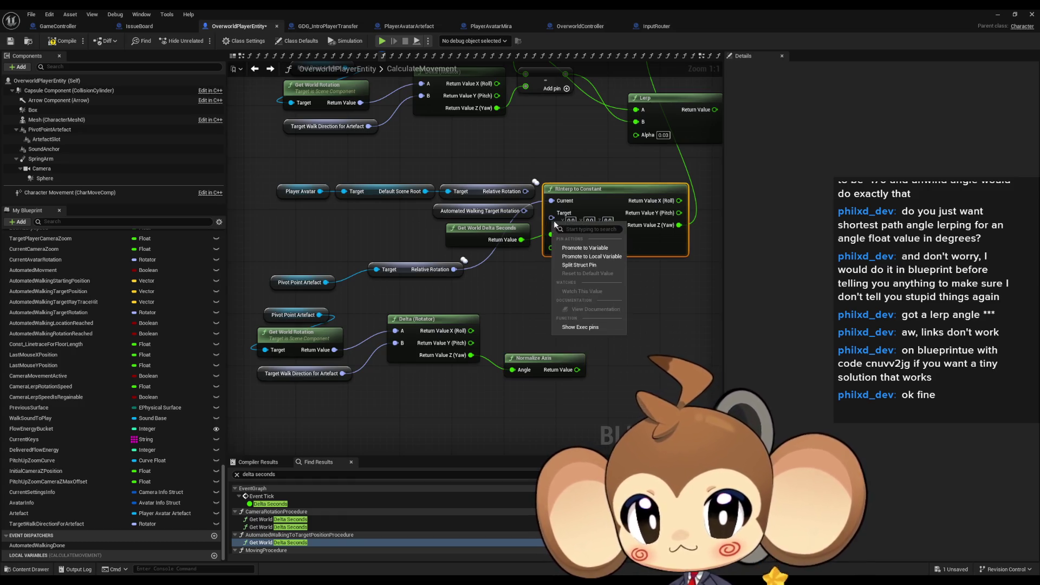
pyautogui.click(581, 266)
pyautogui.moveTo(551, 242); pyautogui.dragTo(577, 369)
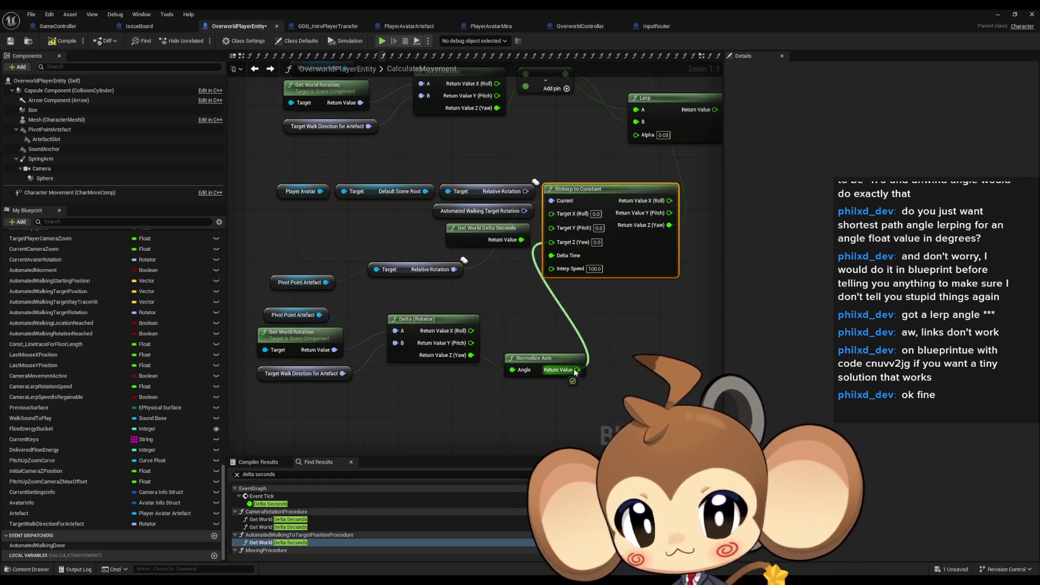
pyautogui.moveTo(551, 228); pyautogui.dragTo(471, 341)
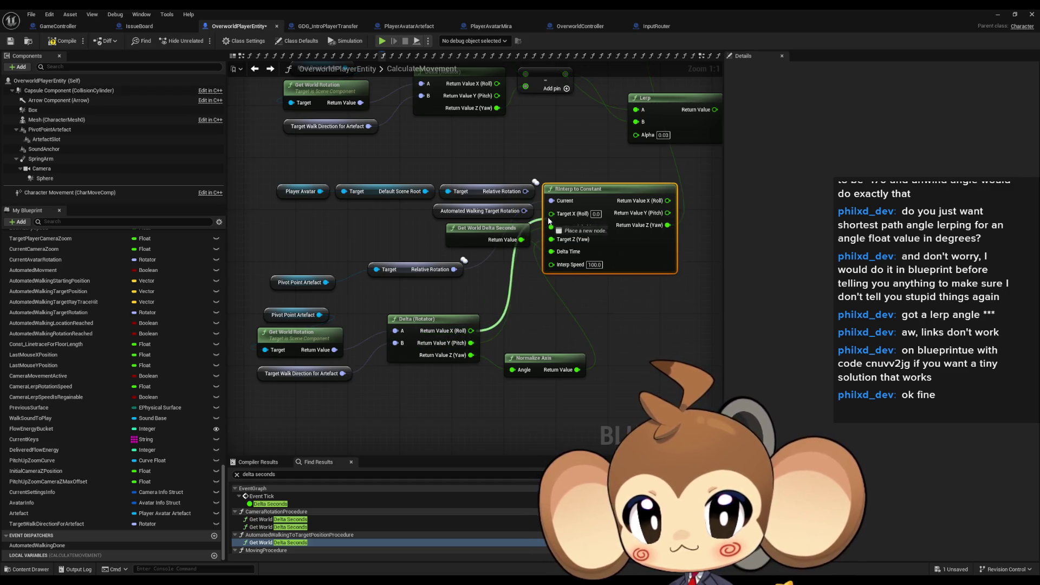
pyautogui.moveTo(551, 214); pyautogui.dragTo(471, 330)
pyautogui.rightClick(568, 244)
# - Run a quick test play from the level editor, then return to the CalculateMovement graph
pyautogui.click(996, 14)
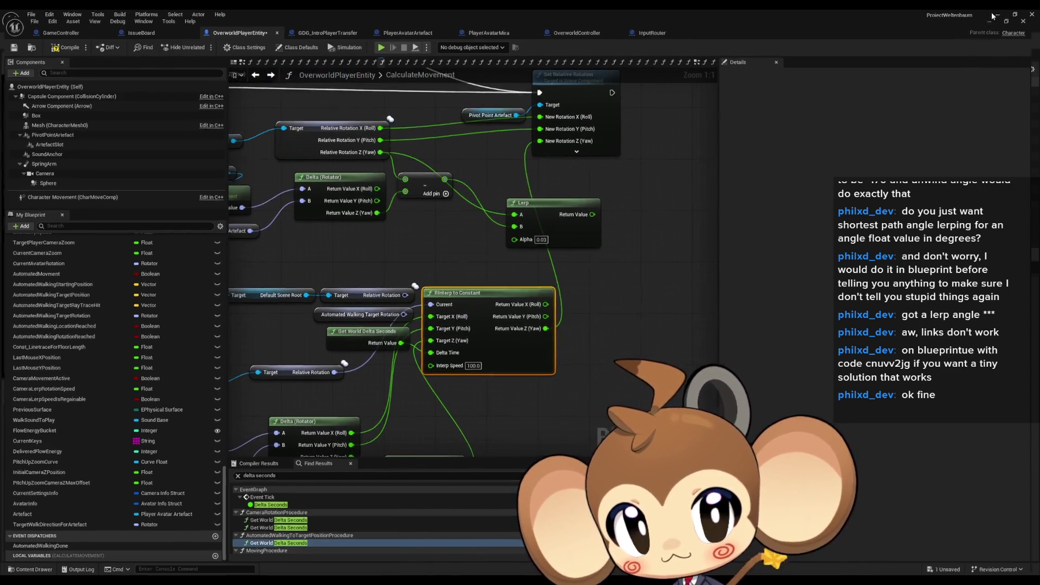
pyautogui.click(203, 41)
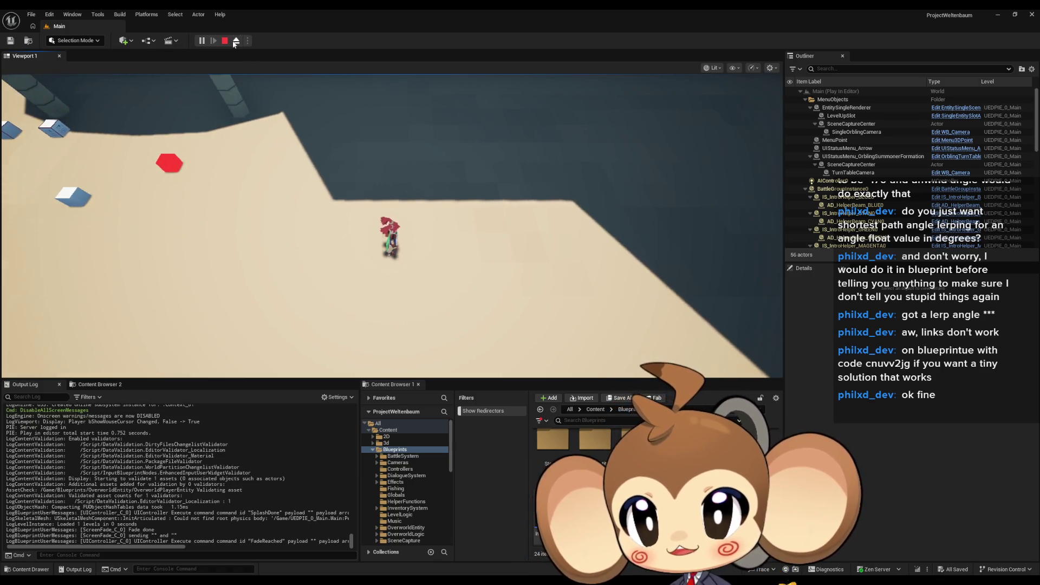
pyautogui.press('Escape')
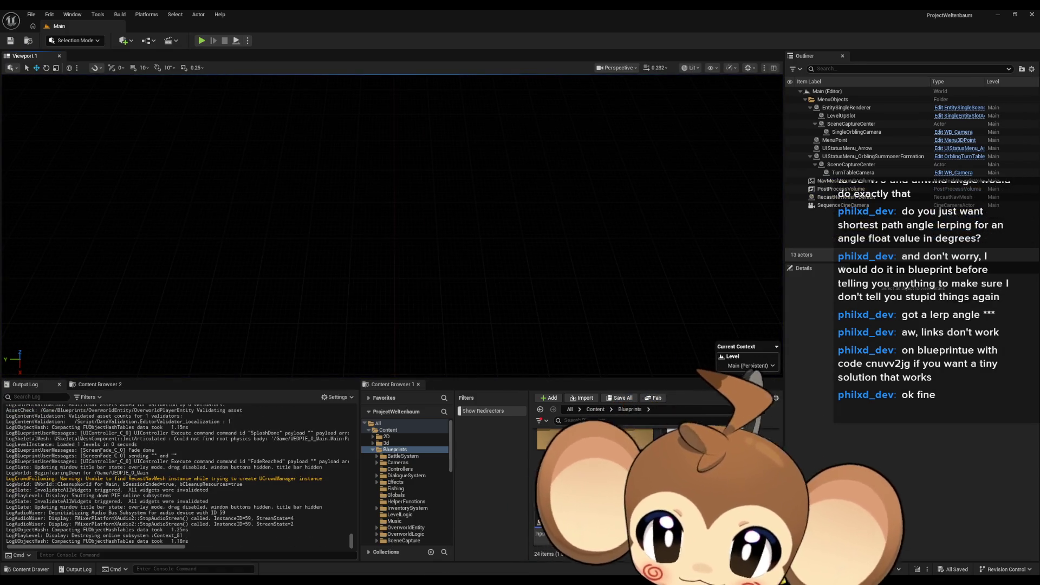
pyautogui.click(400, 551)
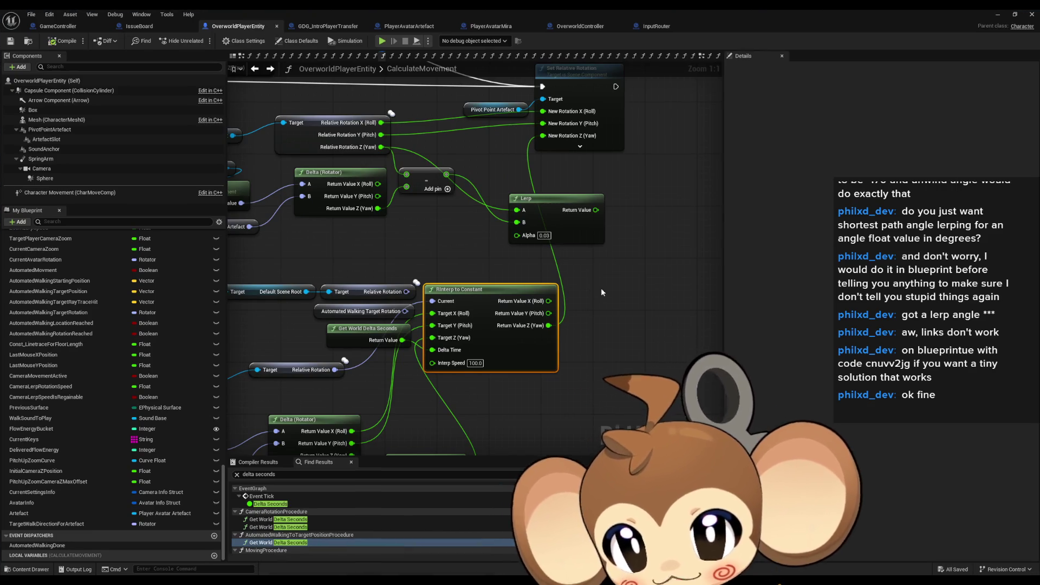
pyautogui.moveTo(600, 325); pyautogui.dragTo(618, 215)
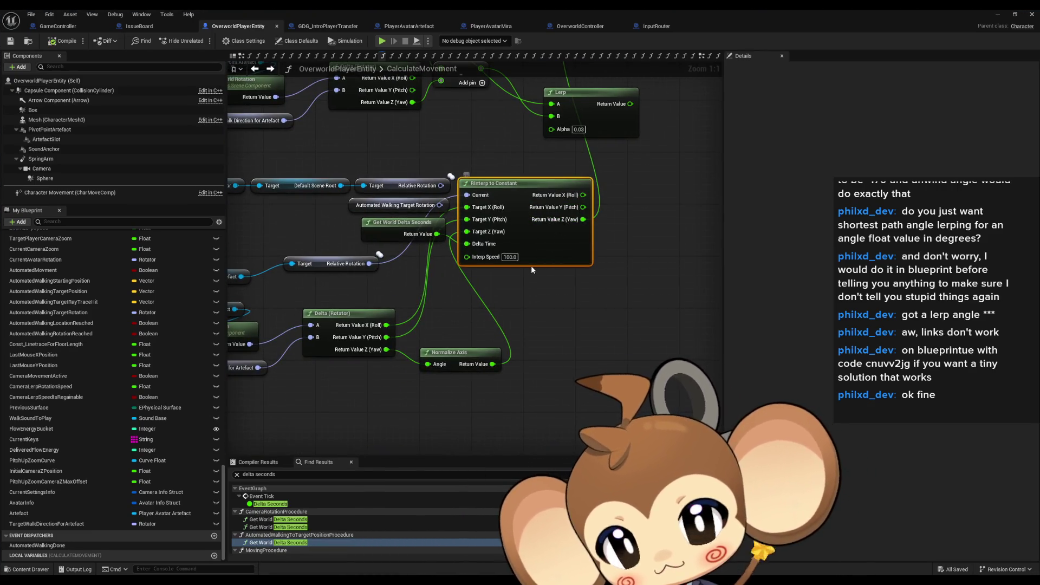
pyautogui.scroll(-1, 529, 268)
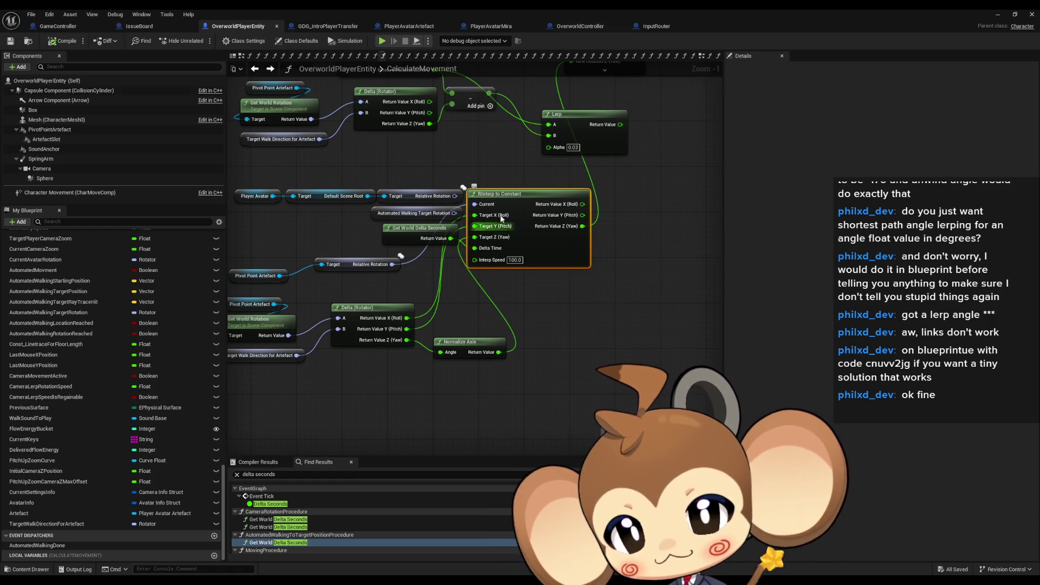
# - Connect the Lerp result to Set Relative Rotation's yaw and delete the leftover RInterp To Constant group
pyautogui.moveTo(666, 196); pyautogui.dragTo(652, 261)
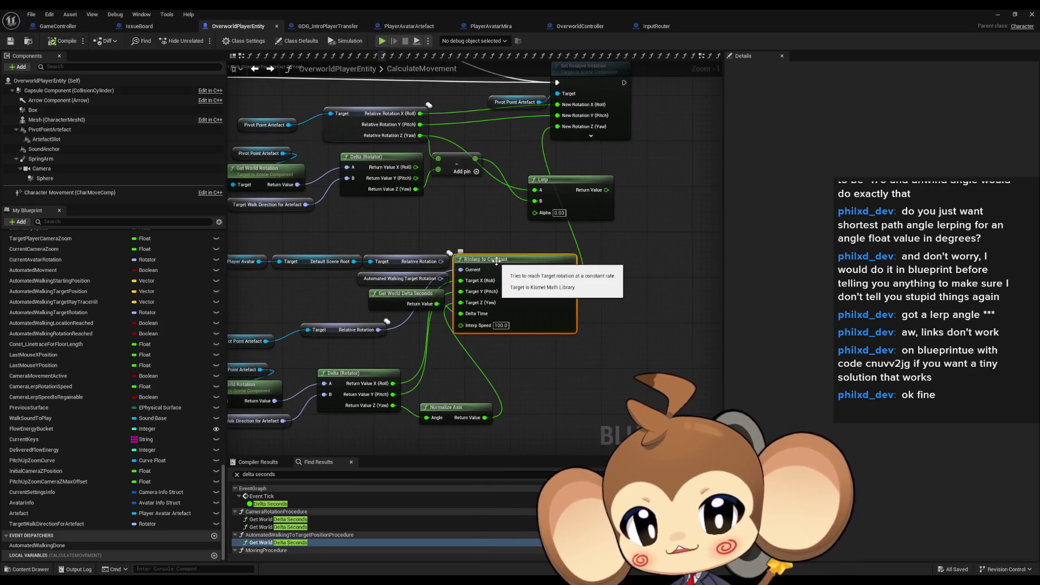
pyautogui.click(628, 276)
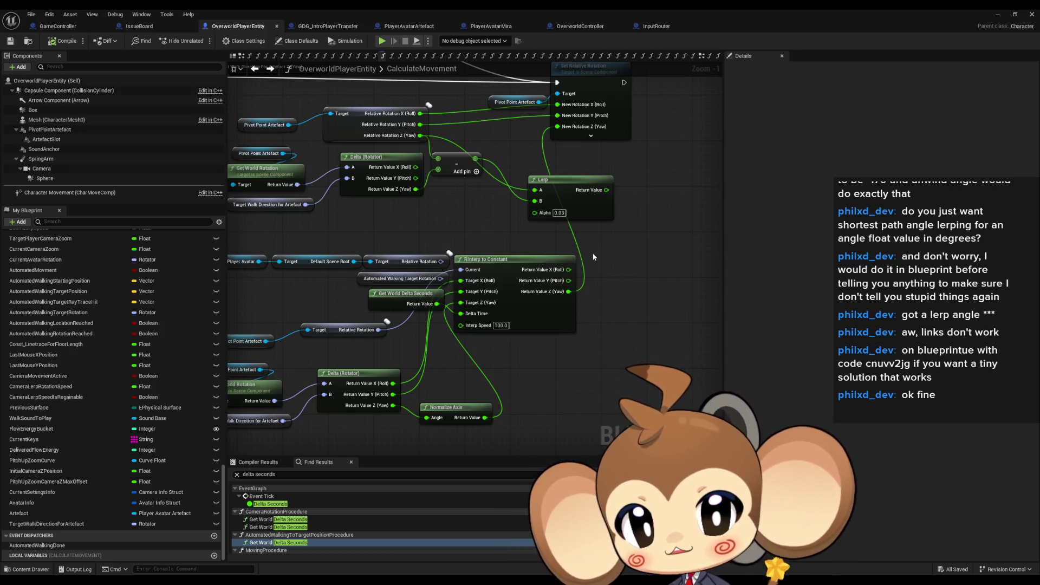
pyautogui.scroll(-2, 410, 306)
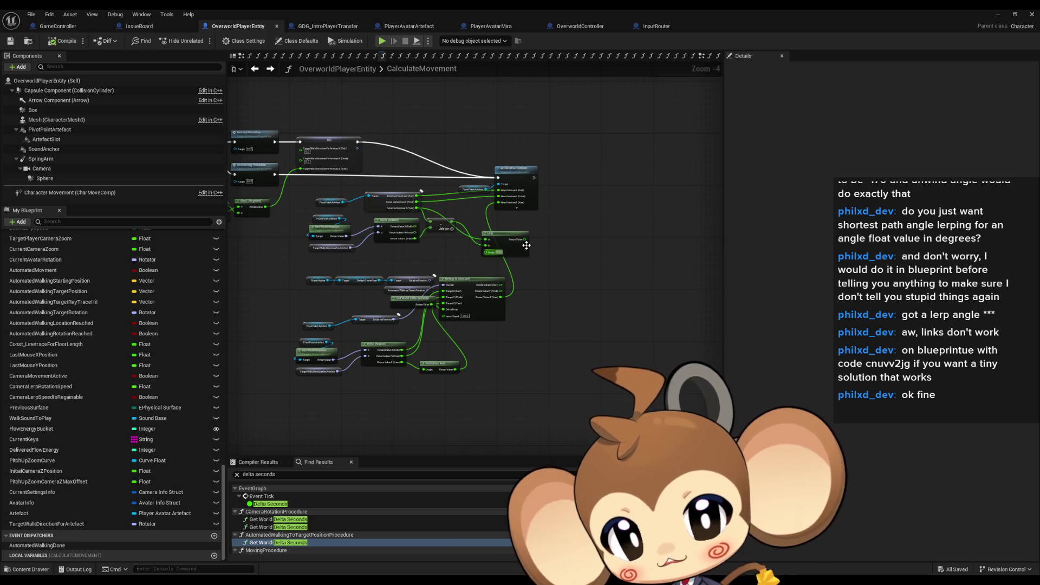
pyautogui.scroll(2, 487, 243)
pyautogui.moveTo(517, 234); pyautogui.dragTo(469, 171)
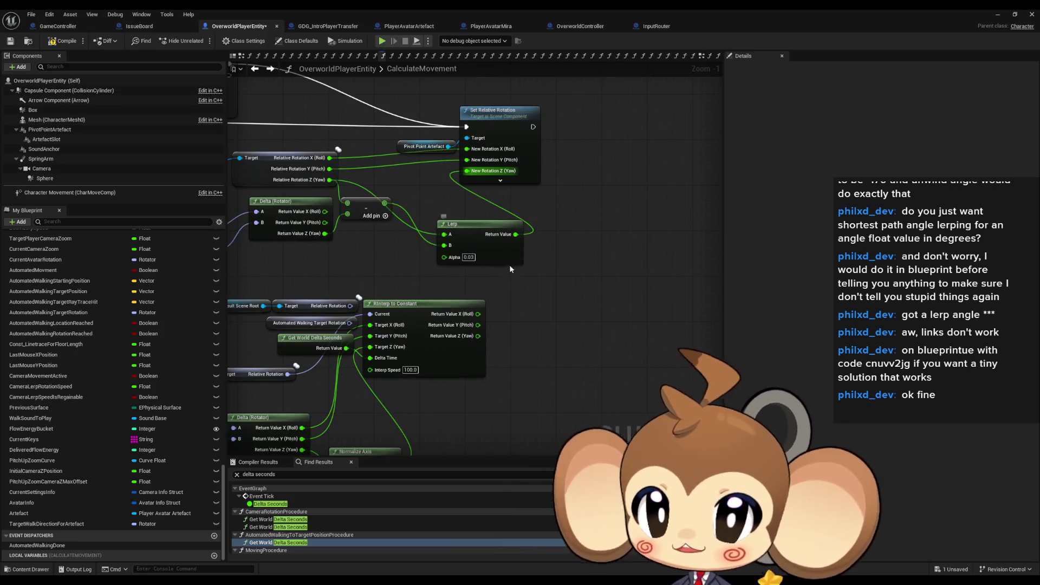
pyautogui.scroll(-1, 407, 244)
pyautogui.scroll(1, 325, 244)
pyautogui.moveTo(295, 231); pyautogui.dragTo(636, 397)
pyautogui.press('Delete')
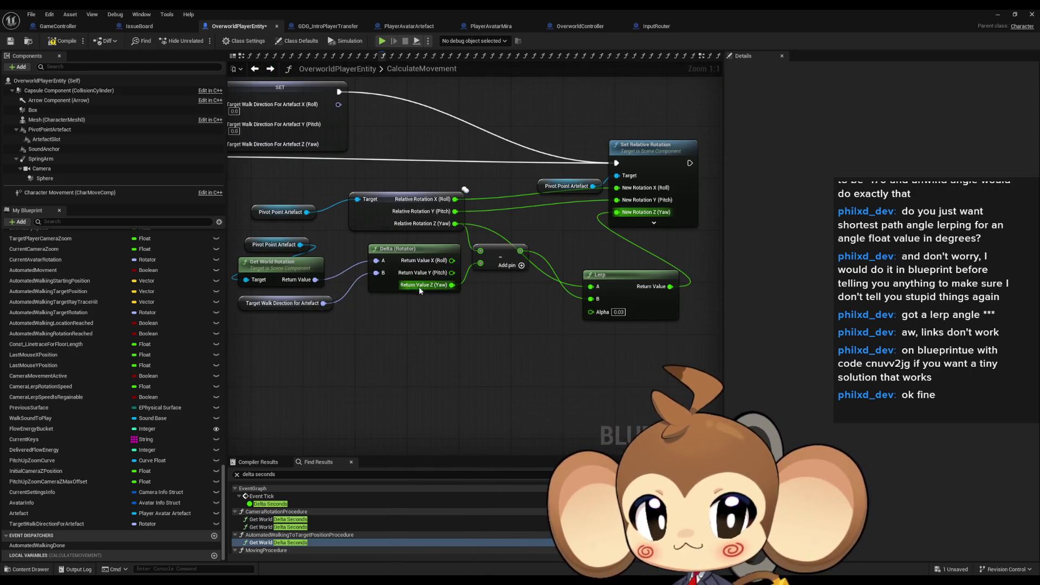
pyautogui.scroll(-3, 314, 517)
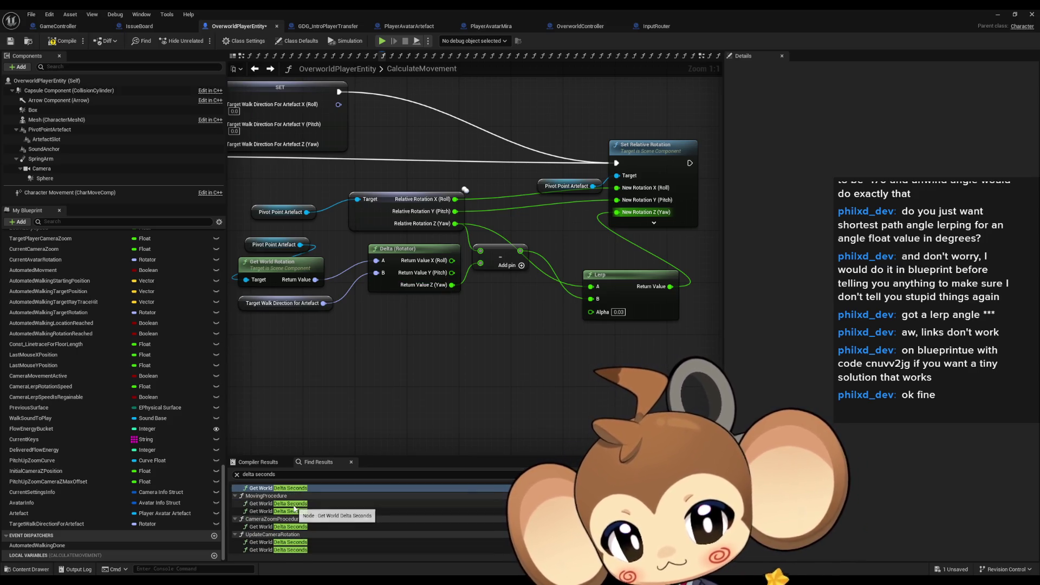
# - Jump through the Get World Delta Seconds uses in MovingProcedure and CameraZoomProcedure
pyautogui.doubleClick(277, 504)
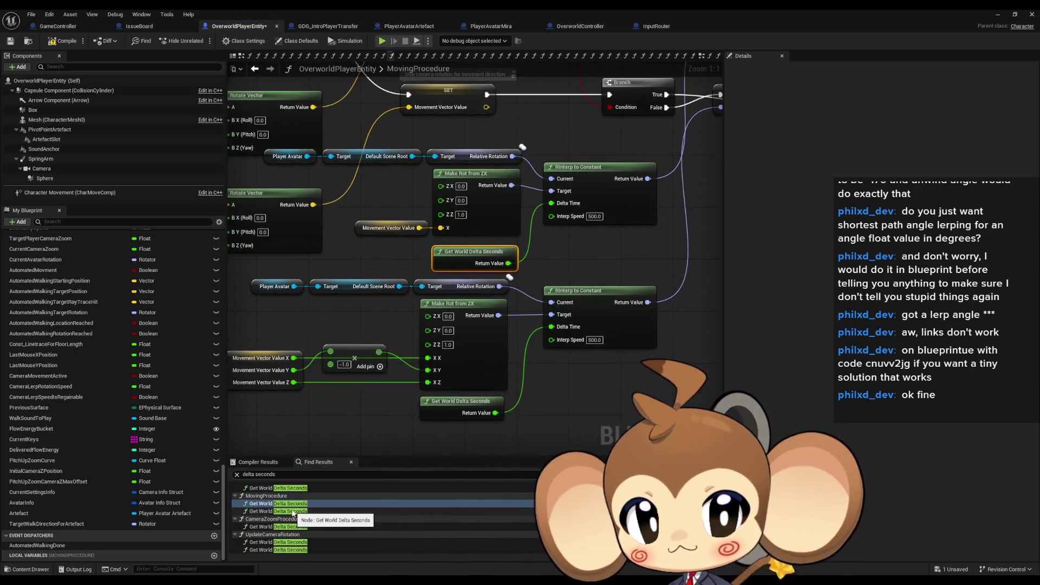
pyautogui.doubleClick(278, 511)
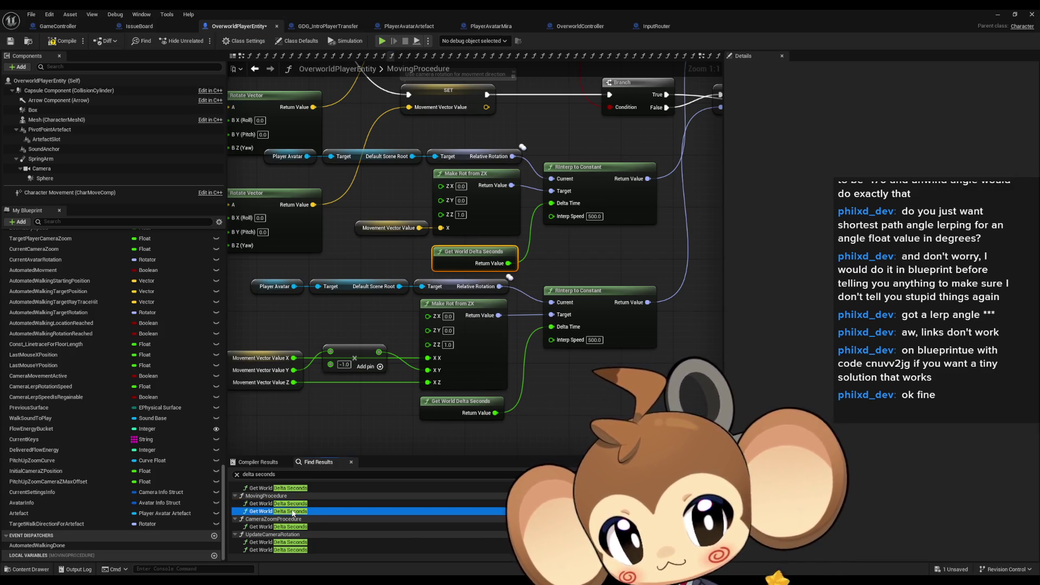
pyautogui.doubleClick(277, 526)
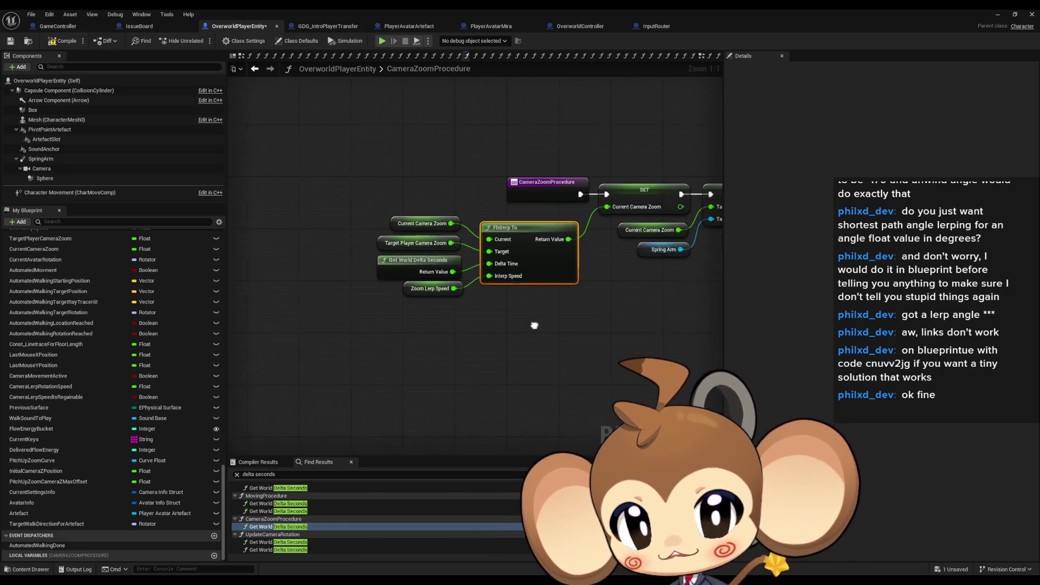
pyautogui.moveTo(602, 271); pyautogui.dragTo(527, 325)
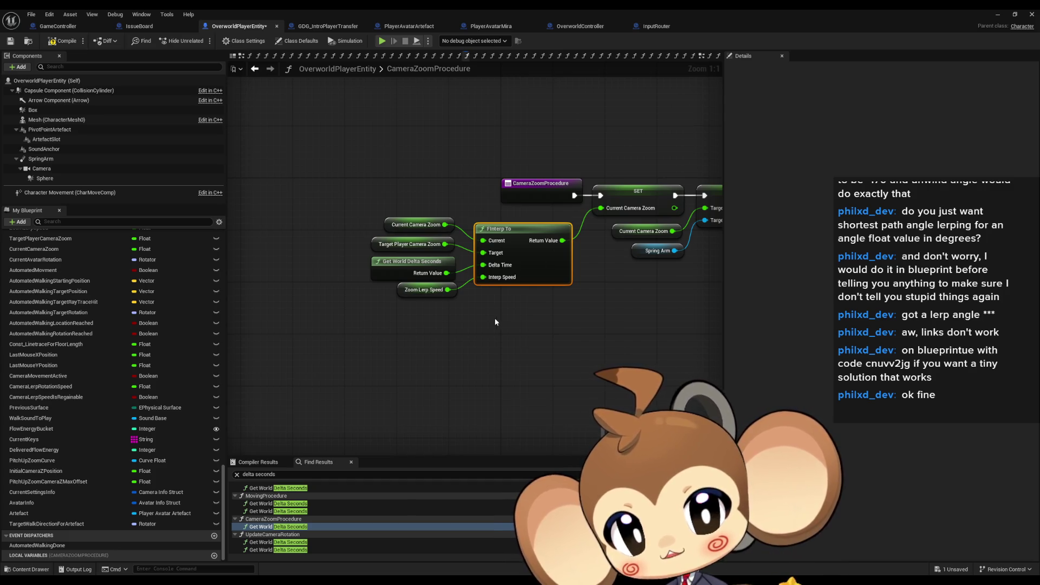
# - Inspect the Delta Seconds uses in UpdateCameraRotation, then go back to the previous graph
pyautogui.doubleClick(276, 542)
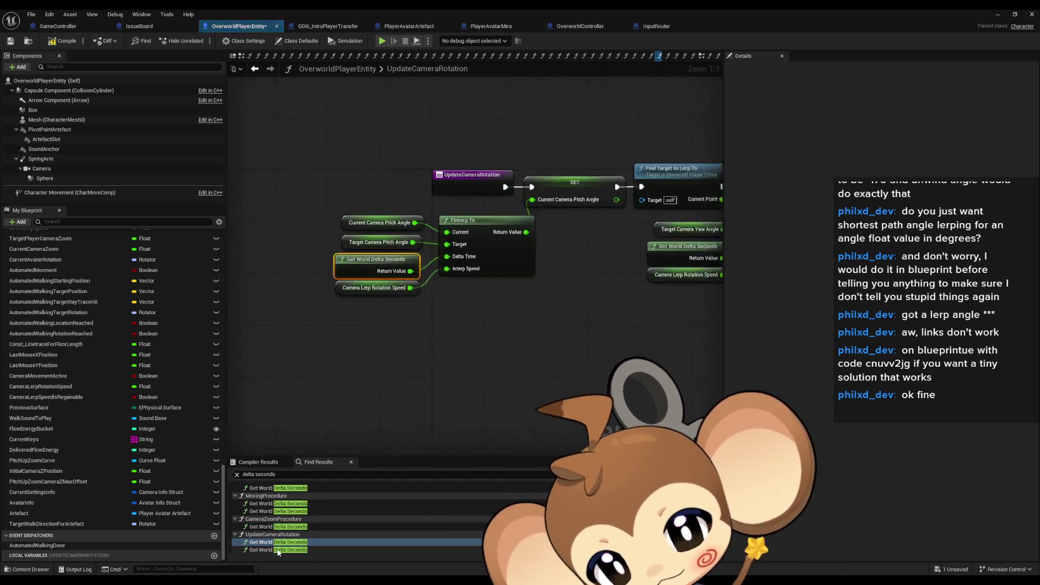
pyautogui.doubleClick(280, 549)
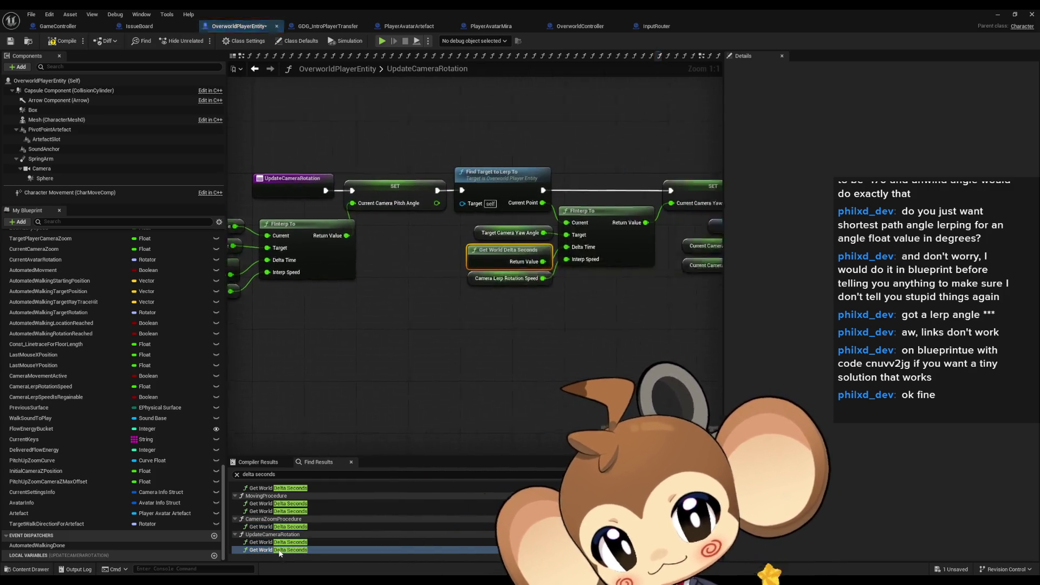
pyautogui.click(525, 375)
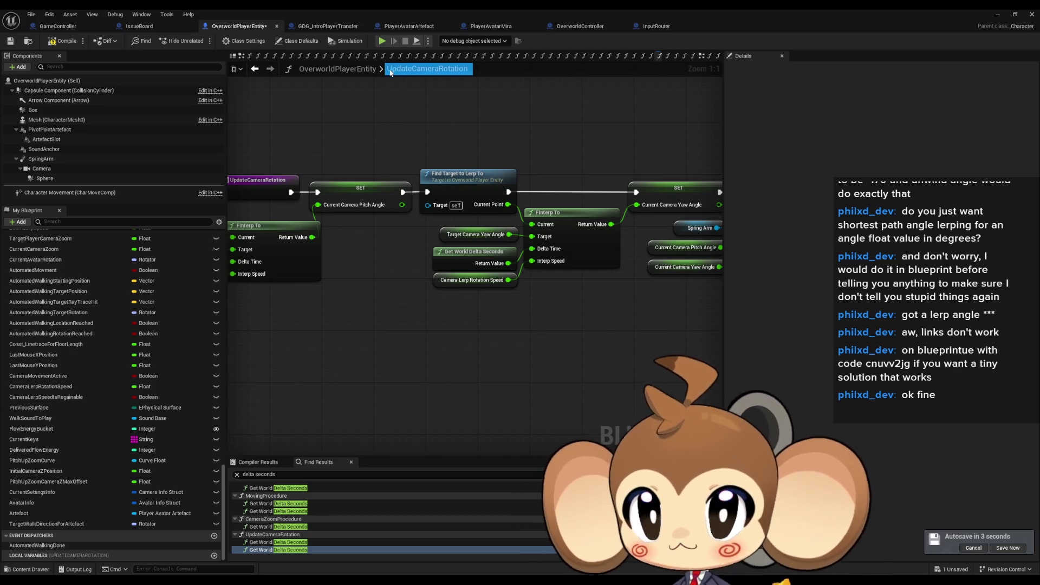
pyautogui.click(255, 70)
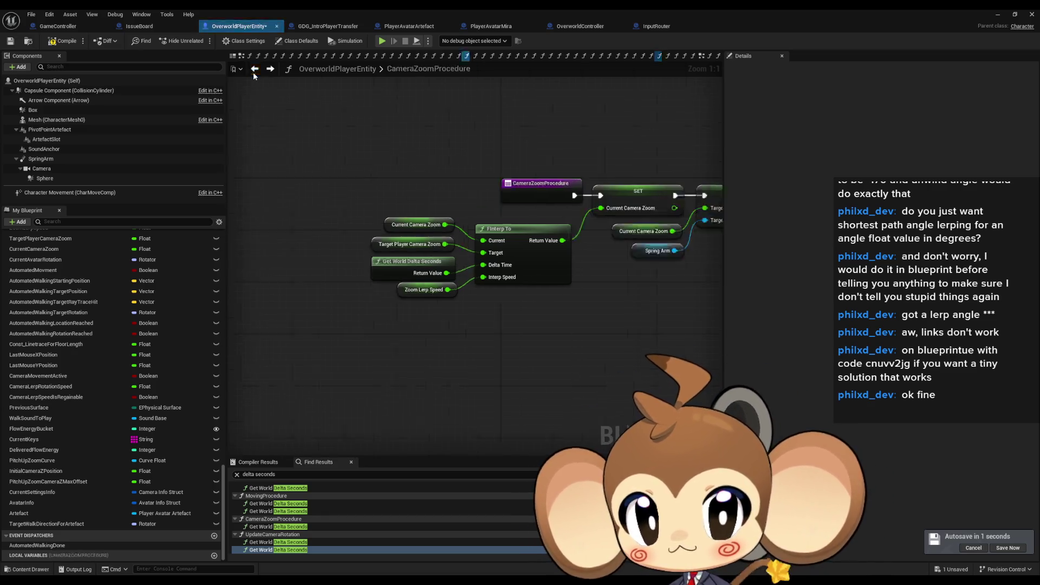
# - Return to the CalculateMovement graph and tidy the Lerp node's position
pyautogui.click(256, 69)
pyautogui.click(255, 69)
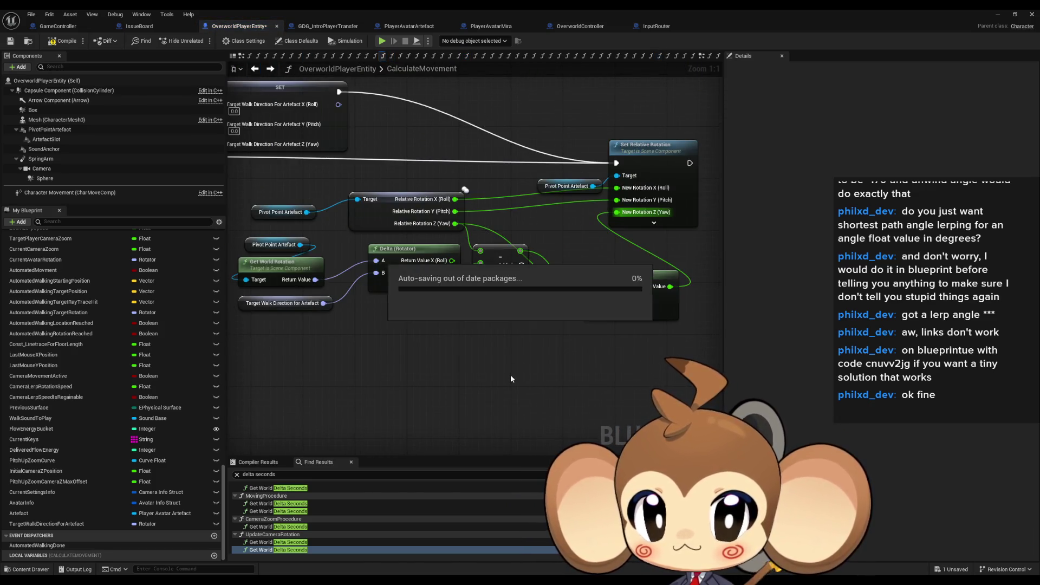
pyautogui.moveTo(510, 374); pyautogui.dragTo(536, 303)
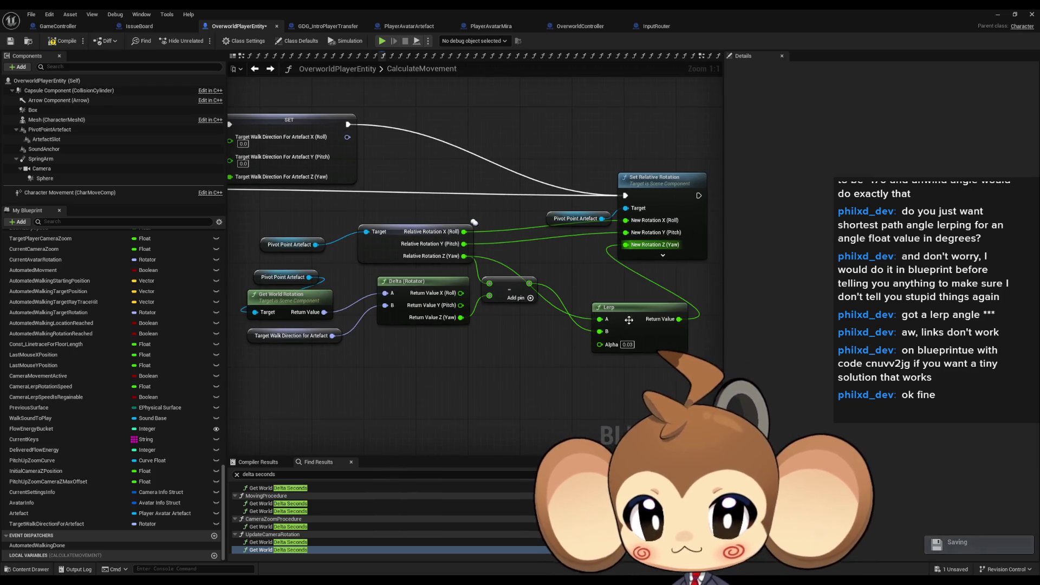
pyautogui.moveTo(629, 319); pyautogui.dragTo(620, 284)
pyautogui.moveTo(393, 349); pyautogui.dragTo(464, 318)
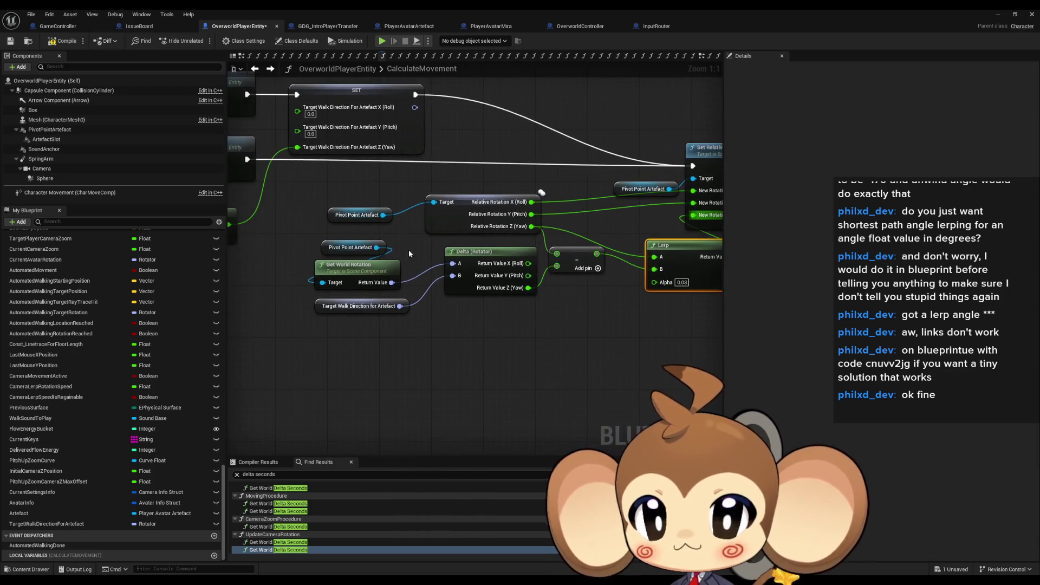
# - Select the rotation delta group plus the Lerp node and duplicate them below the original
pyautogui.moveTo(291, 191); pyautogui.dragTo(574, 306)
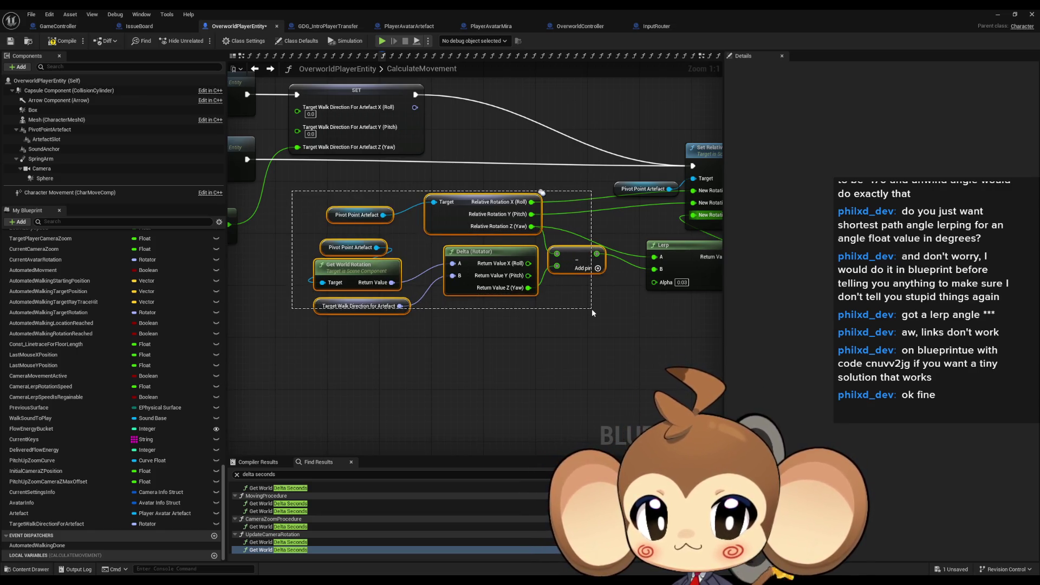
pyautogui.moveTo(592, 312); pyautogui.dragTo(592, 313)
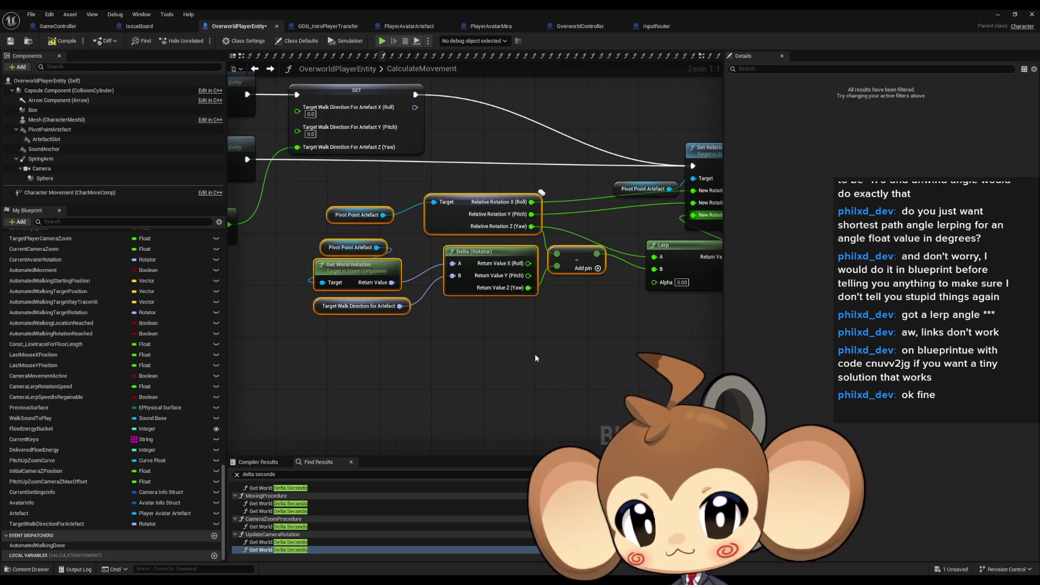
pyautogui.moveTo(509, 338); pyautogui.dragTo(395, 404)
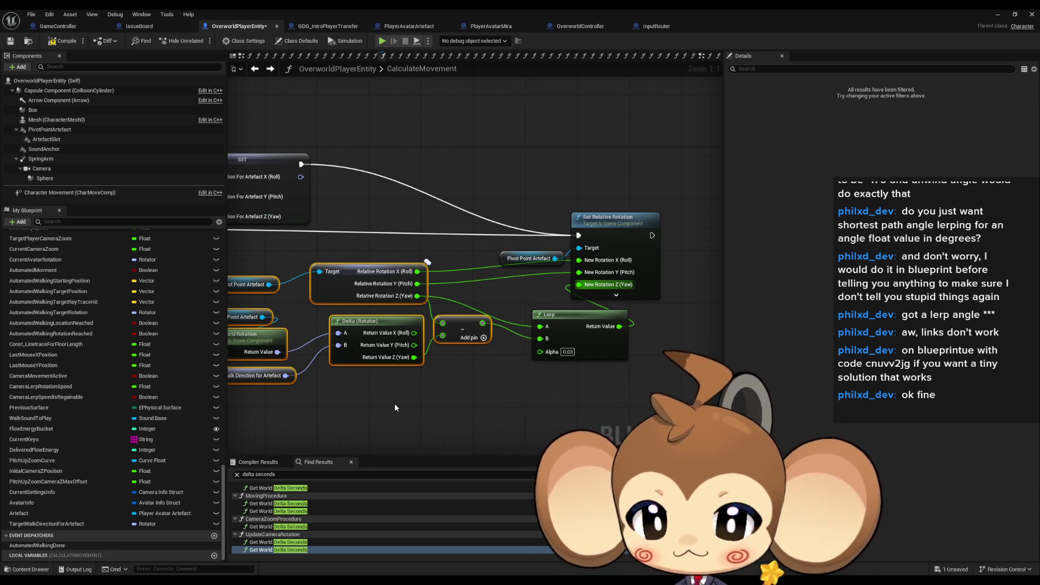
pyautogui.keyDown('shift'); pyautogui.click(541, 316); pyautogui.keyUp('shift')
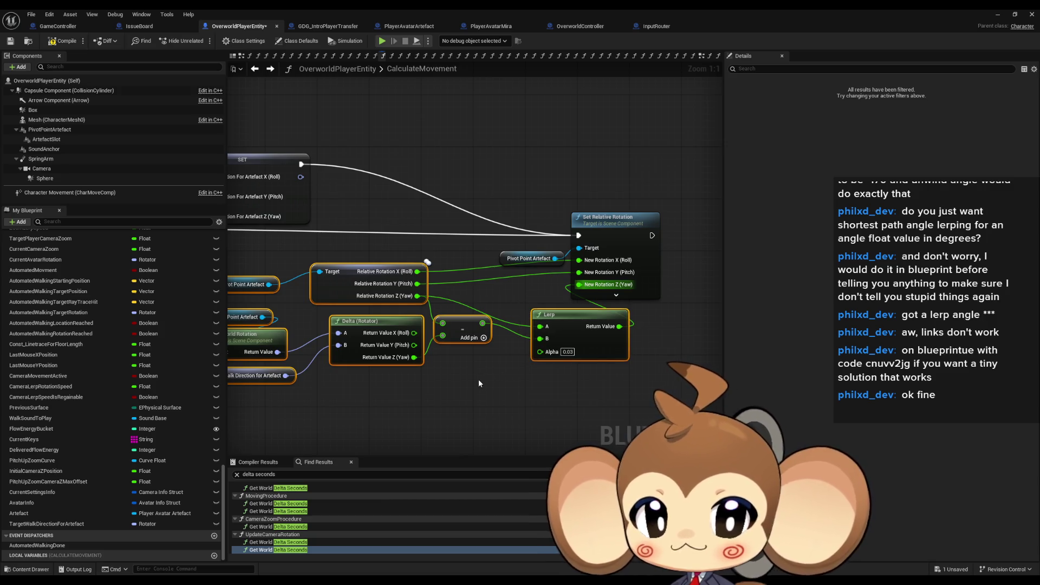
pyautogui.moveTo(480, 382); pyautogui.dragTo(549, 209)
pyautogui.hotkey('ctrl', 'w')
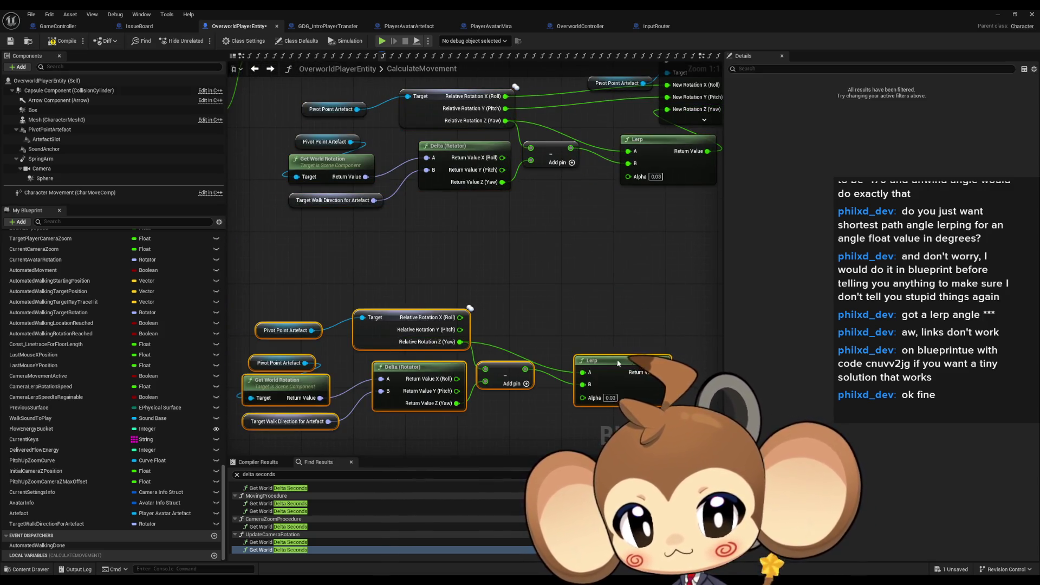
# - Move the copied group left beneath the original and frame both groups in view
pyautogui.moveTo(617, 363); pyautogui.dragTo(549, 369)
pyautogui.click(485, 297)
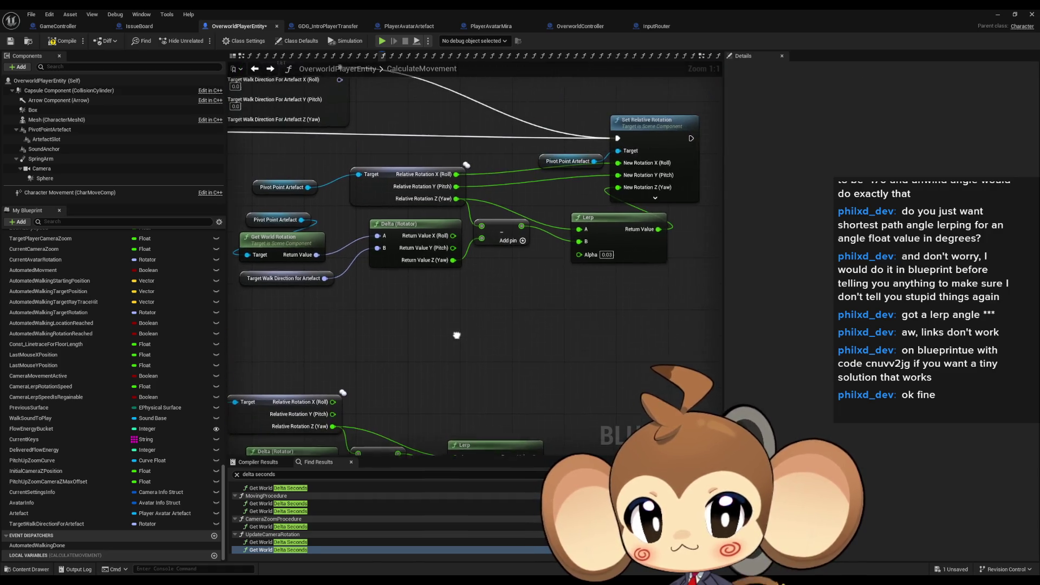
pyautogui.moveTo(484, 297); pyautogui.dragTo(457, 390)
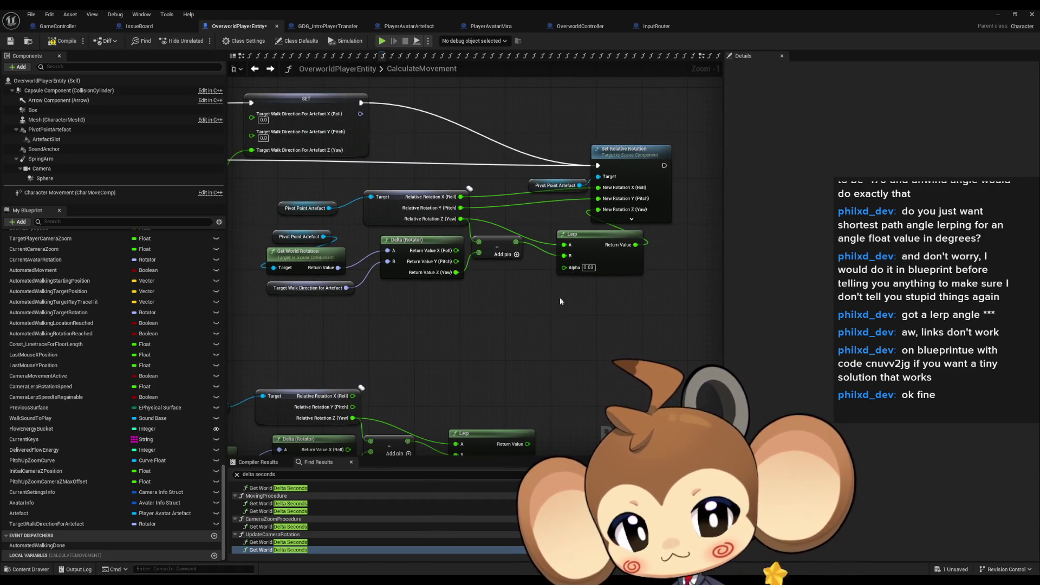
pyautogui.scroll(-1, 538, 364)
pyautogui.scroll(-1, 513, 341)
pyautogui.scroll(2, 501, 319)
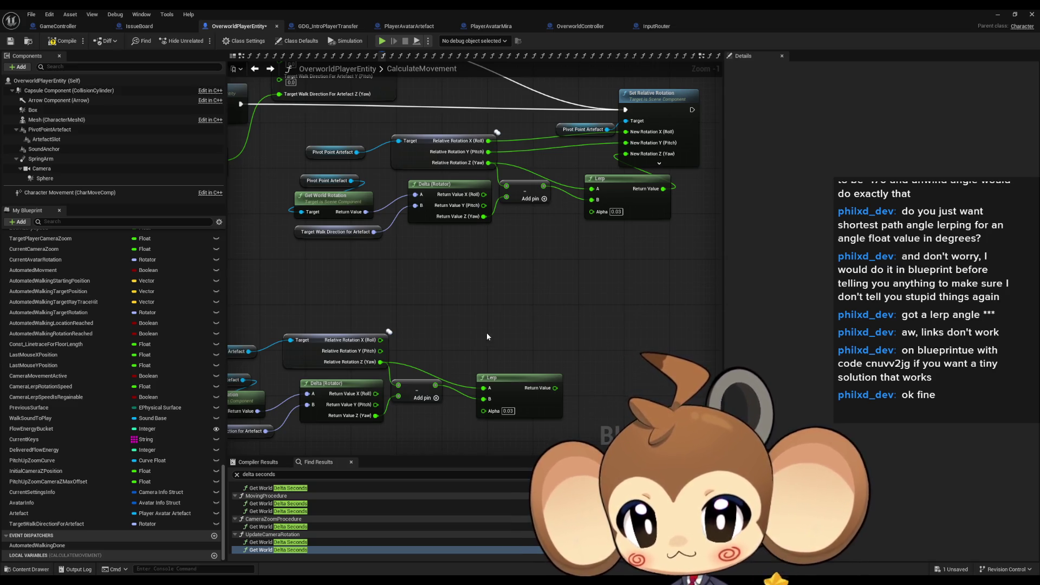
pyautogui.moveTo(469, 338); pyautogui.dragTo(492, 265)
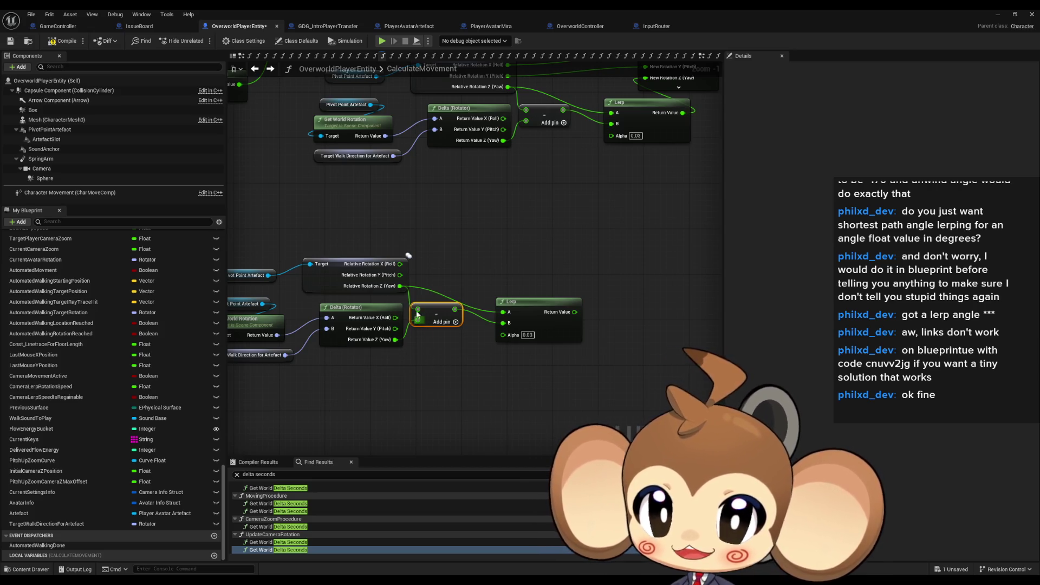
pyautogui.moveTo(417, 390)
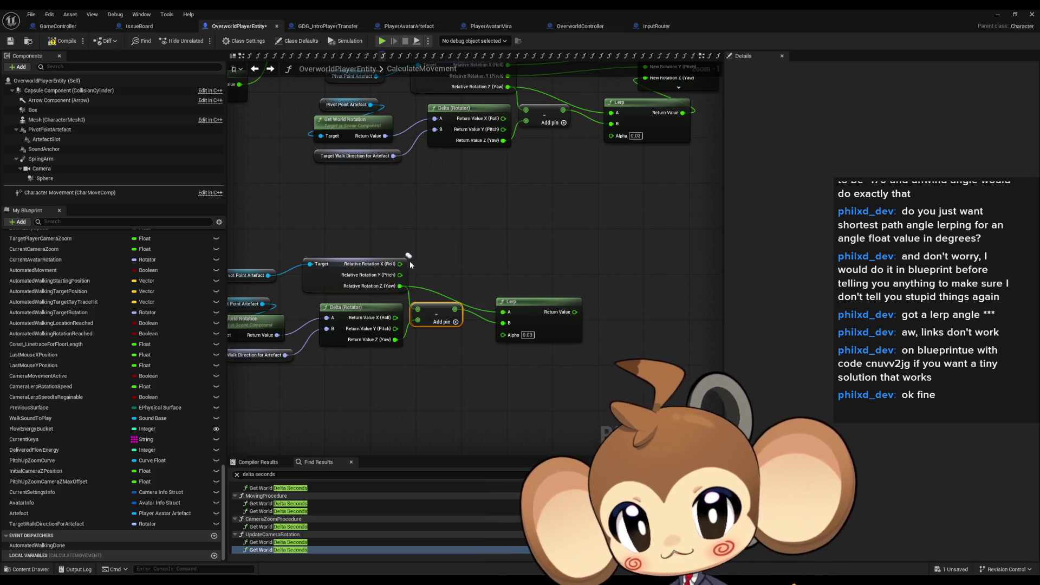
# - Duplicate the Pivot Point Artefact and relative rotation nodes and recombine the rotation pin
pyautogui.moveTo(283, 235); pyautogui.dragTo(326, 249)
pyautogui.click(284, 290)
pyautogui.keyDown('ctrl'); pyautogui.click(392, 292); pyautogui.keyUp('ctrl')
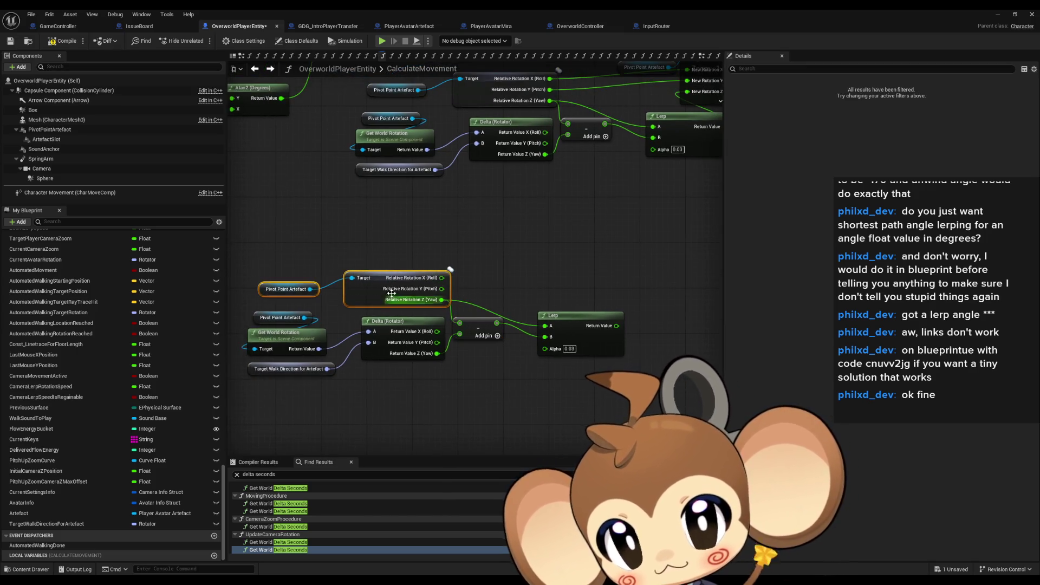
pyautogui.hotkey('ctrl', 'd')
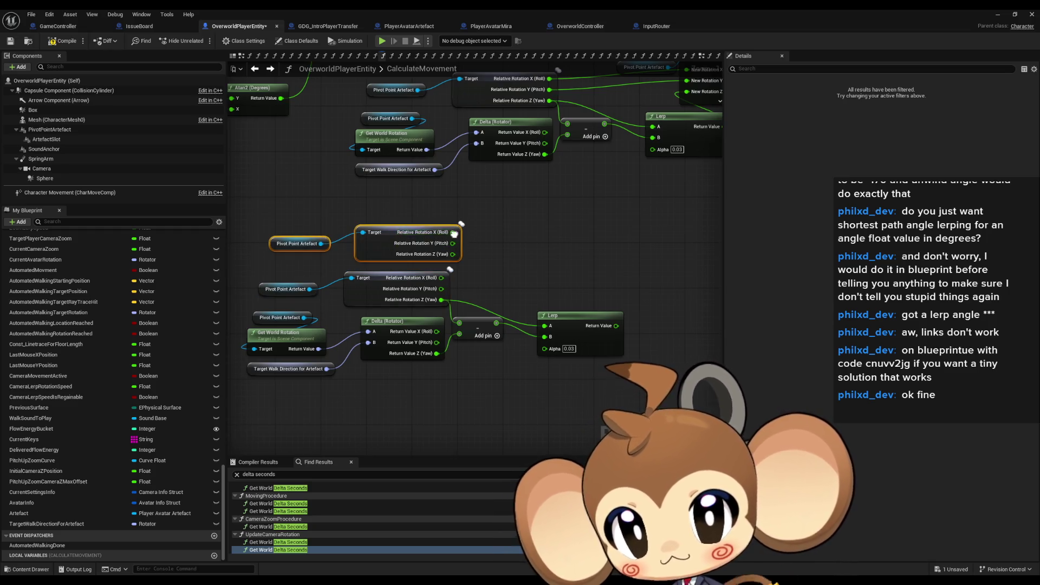
pyautogui.rightClick(453, 233)
pyautogui.click(489, 278)
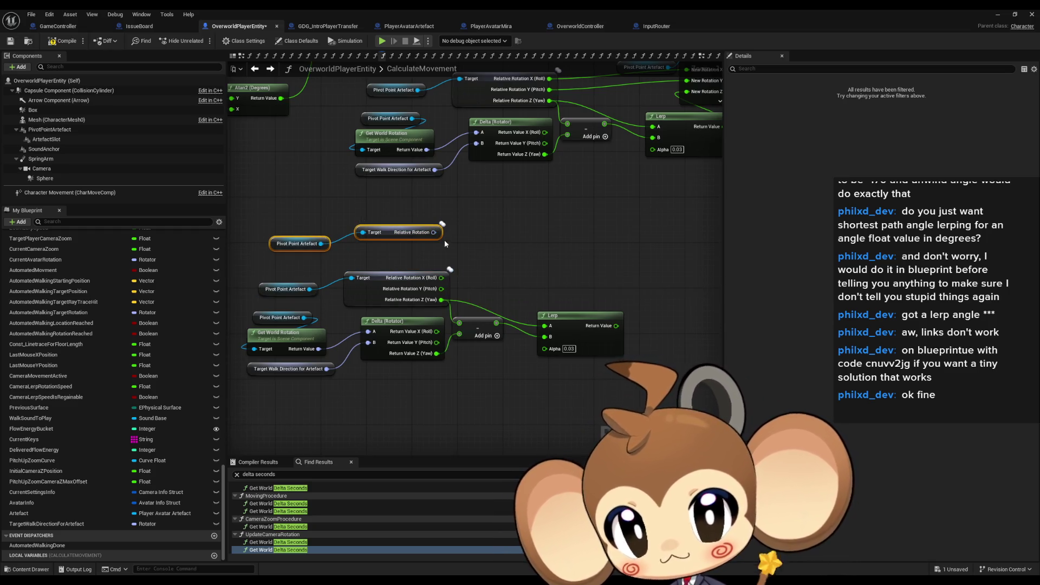
# - Add an RInterp To node from Relative Rotation, then jump to the MovingProcedure Delta Seconds use
pyautogui.moveTo(439, 233); pyautogui.dragTo(517, 251)
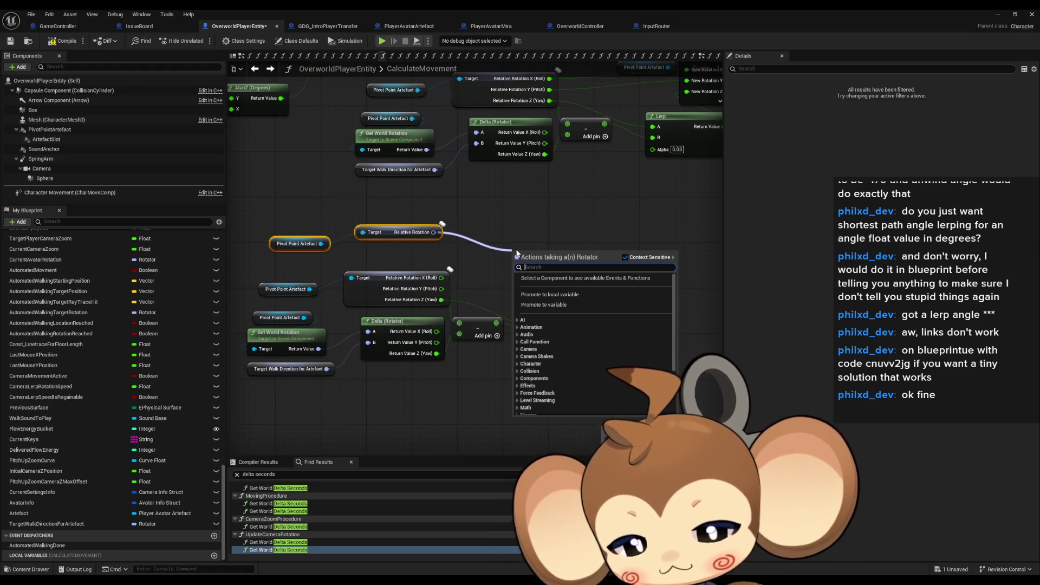
pyautogui.write('interp')
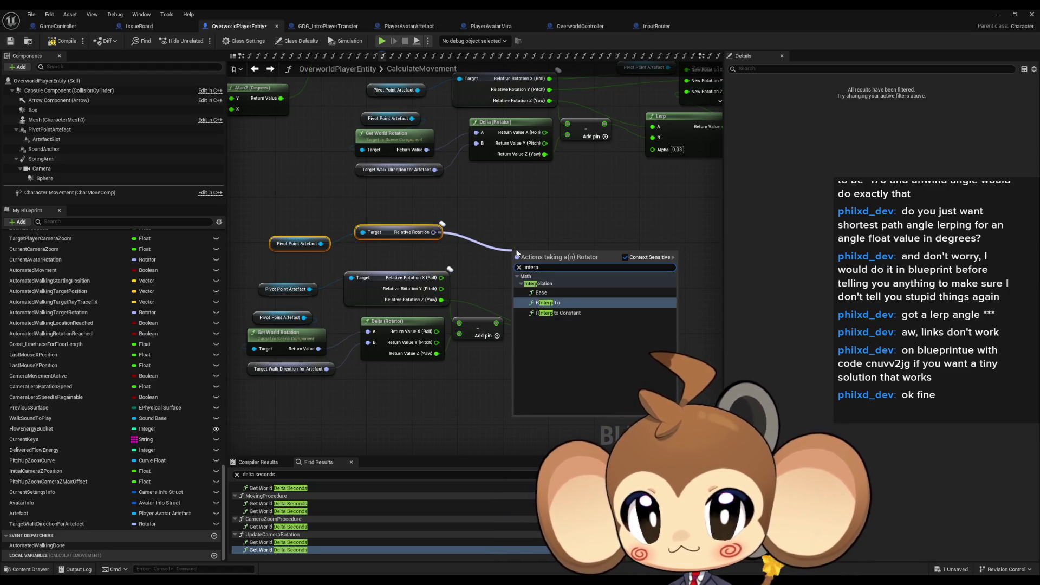
pyautogui.press('Return')
pyautogui.moveTo(540, 269)
pyautogui.mouseDown()
pyautogui.moveTo(584, 242)
pyautogui.moveTo(552, 281)
pyautogui.mouseUp()
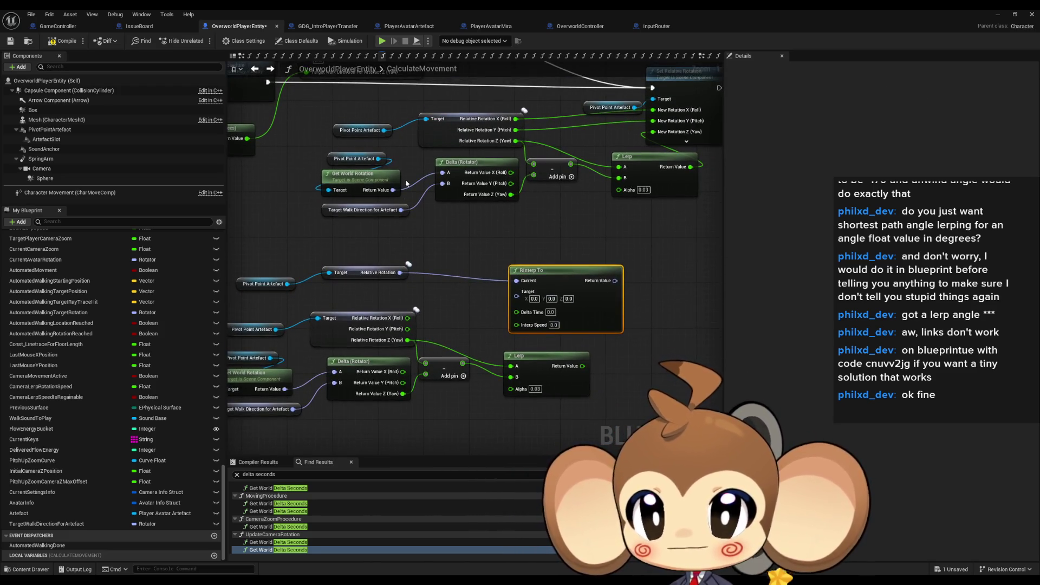
pyautogui.doubleClick(278, 504)
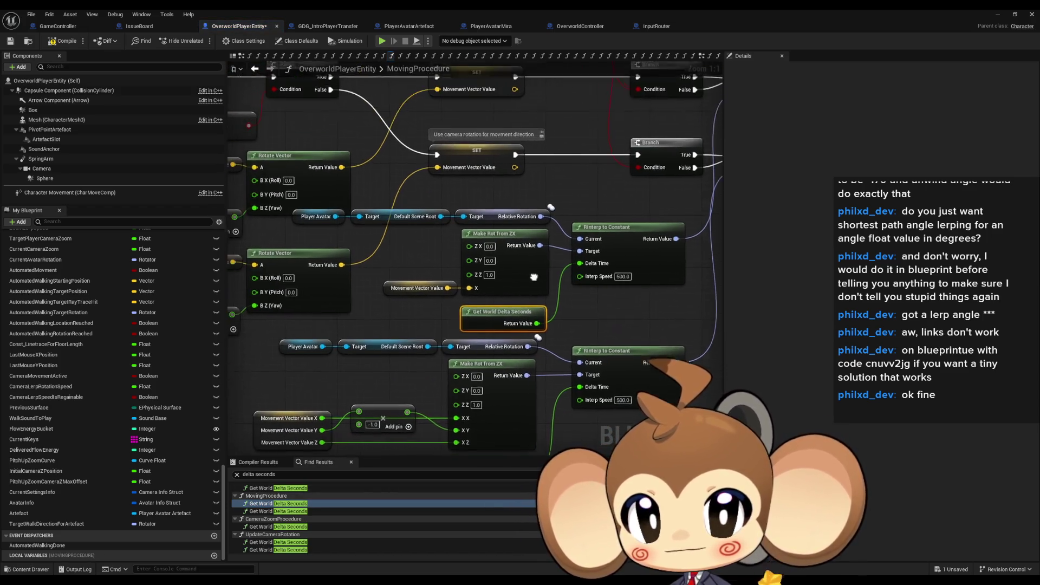
# - View MovingProcedure's interpolation nodes, then return to the CalculateMovement graph
pyautogui.moveTo(581, 228); pyautogui.dragTo(549, 303)
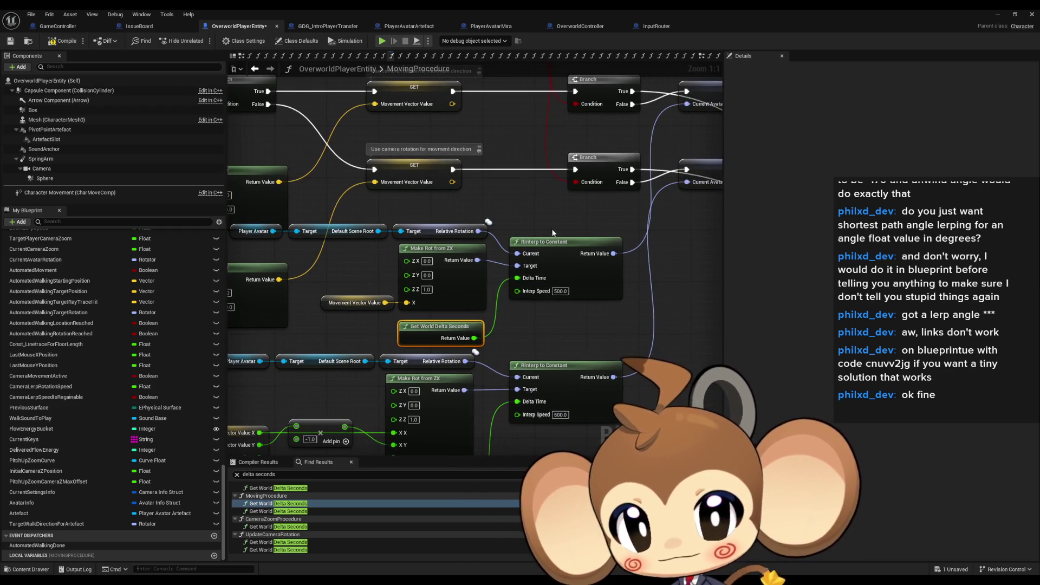
pyautogui.click(254, 69)
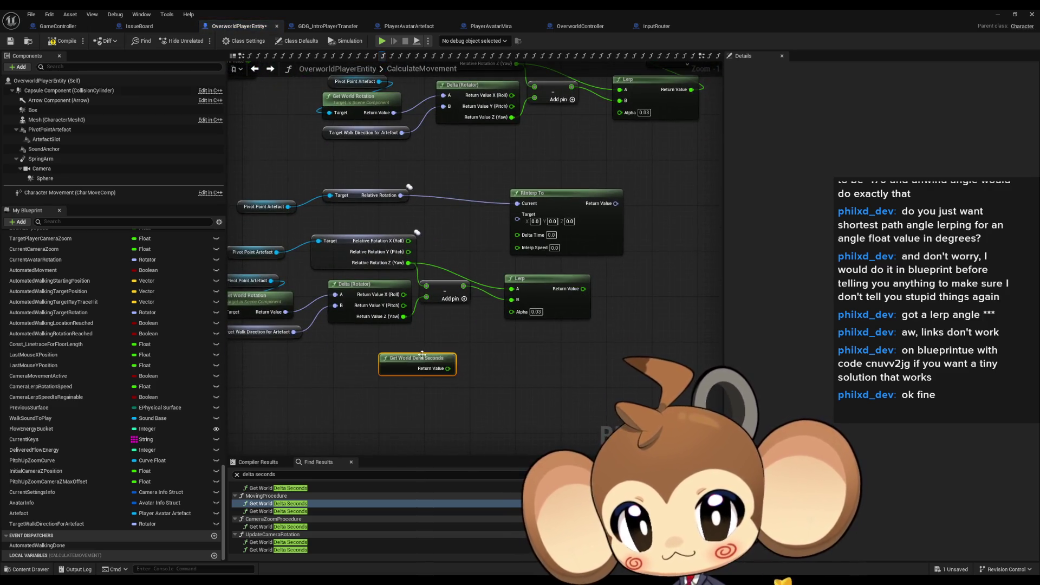
# - Wire Get World Delta Seconds into RInterp To's Delta Time, discarding a mistaken Make Rotation from Axes node
pyautogui.moveTo(422, 357); pyautogui.dragTo(467, 262)
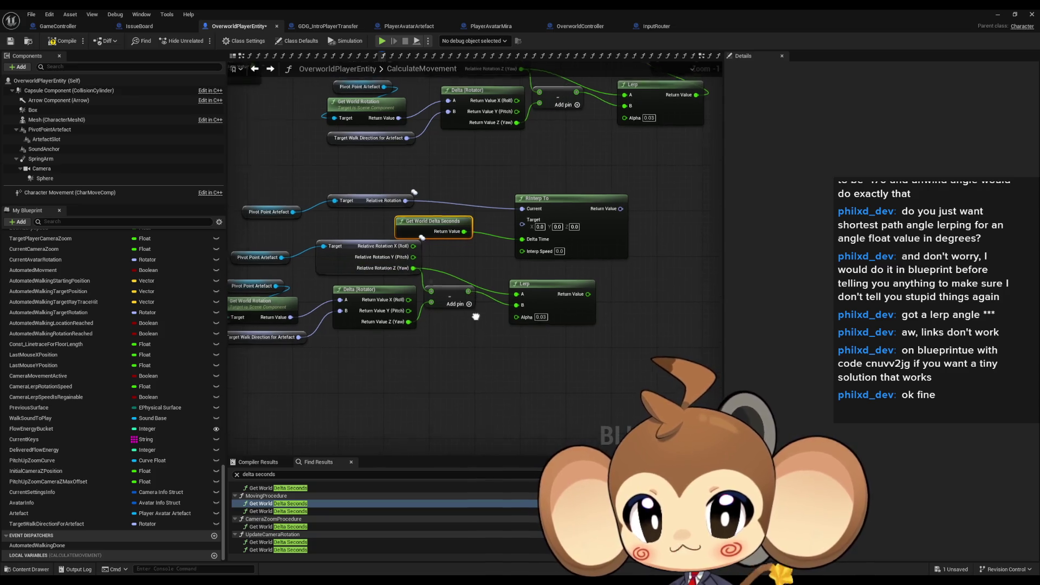
pyautogui.scroll(2, 443, 380)
pyautogui.moveTo(537, 237); pyautogui.dragTo(487, 384)
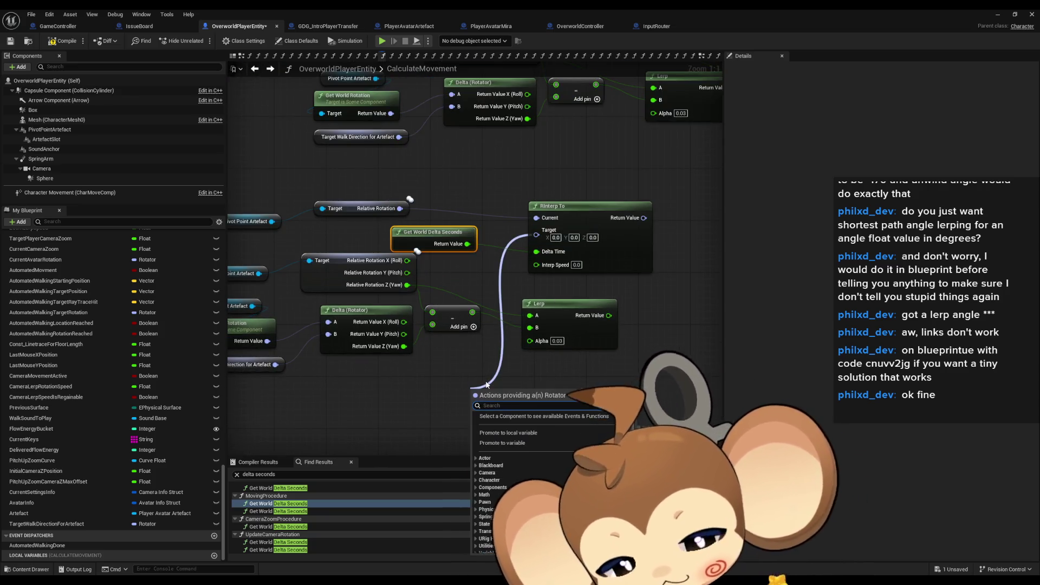
pyautogui.write('make')
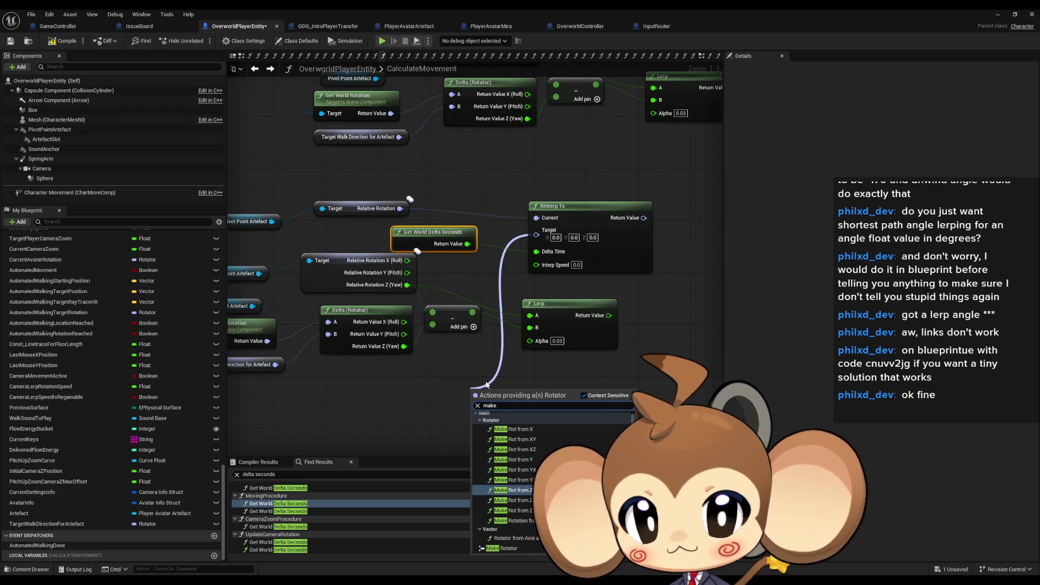
pyautogui.press('Return')
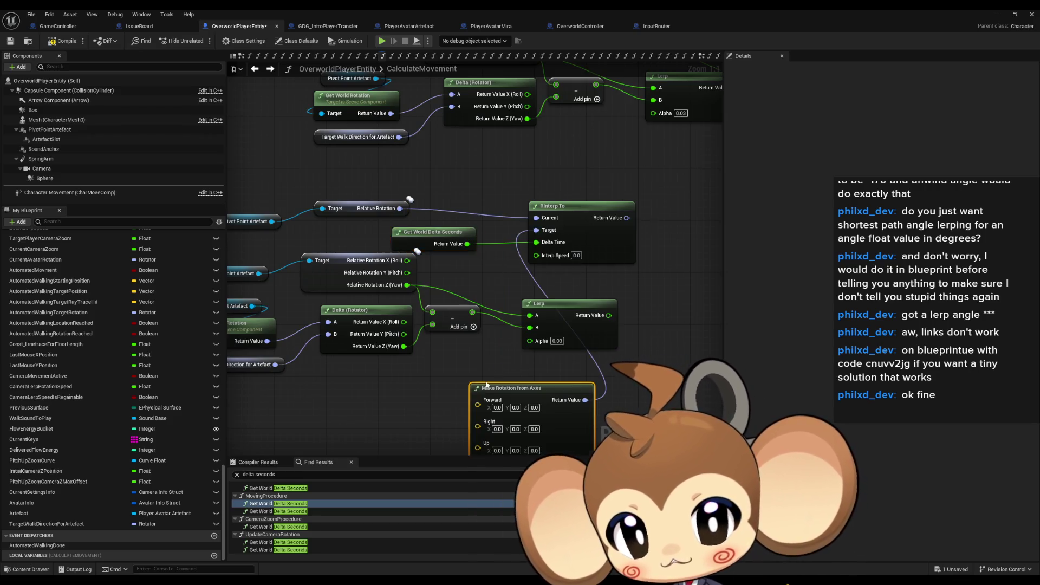
pyautogui.press('Delete')
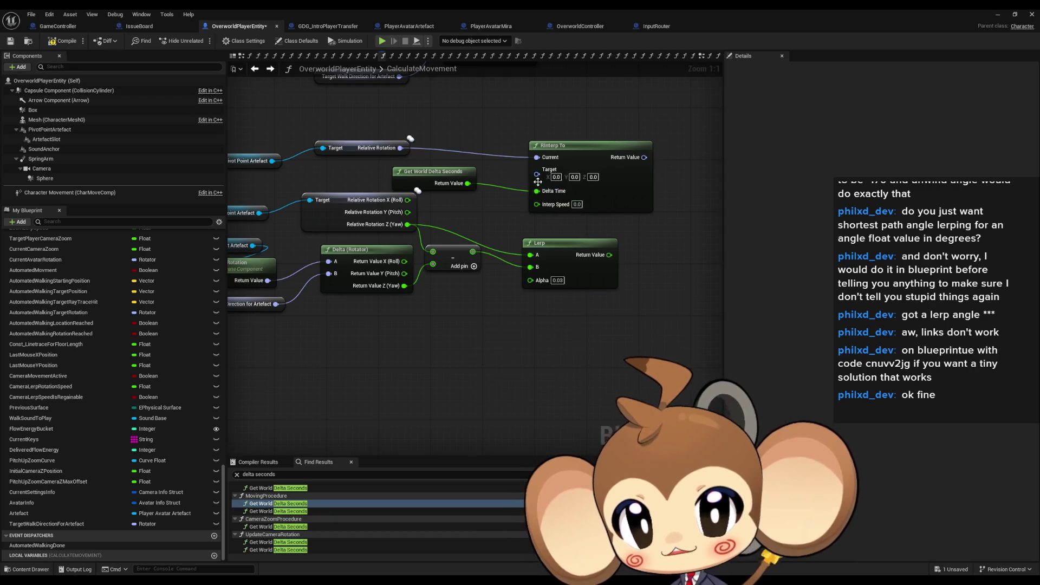
# - Feed RInterp To's Target from a new Make Rotator node placed below the Lerp
pyautogui.moveTo(536, 174); pyautogui.dragTo(454, 307)
pyautogui.write('make ro')
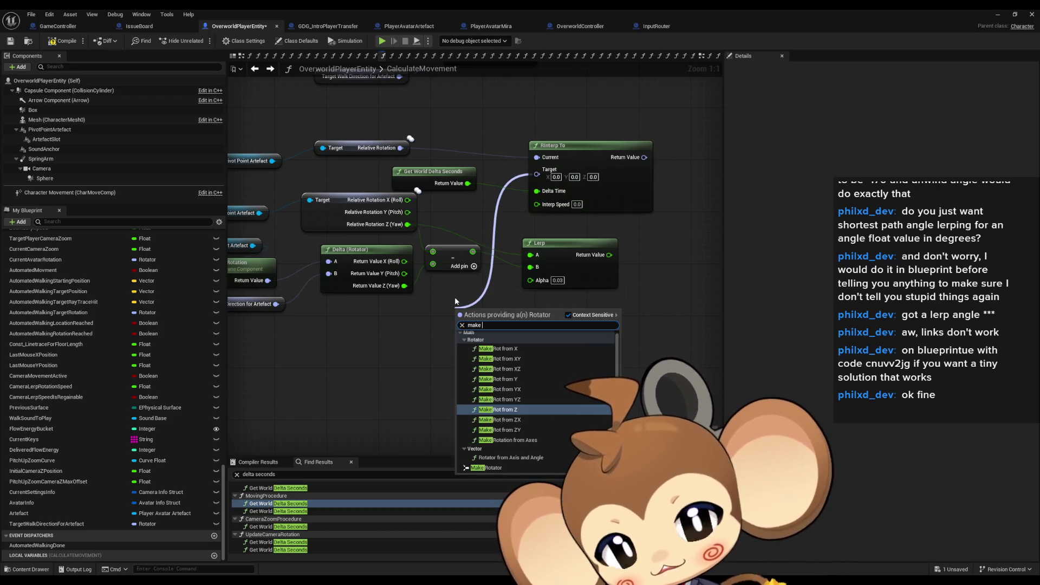
pyautogui.click(484, 467)
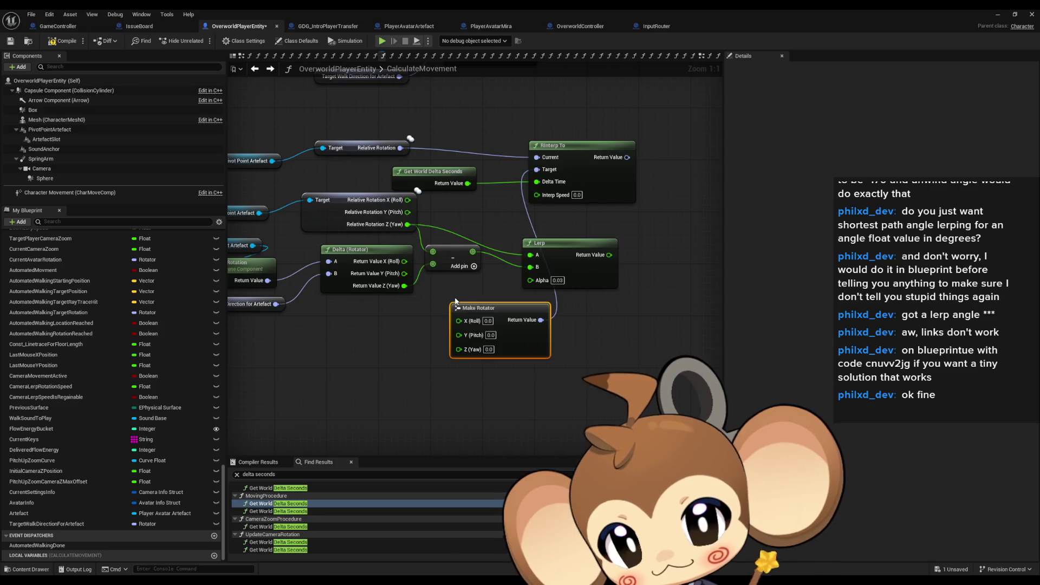
pyautogui.moveTo(491, 307)
pyautogui.mouseDown()
pyautogui.moveTo(557, 322)
pyautogui.moveTo(509, 342)
pyautogui.mouseUp()
pyautogui.moveTo(536, 297)
pyautogui.mouseDown()
pyautogui.moveTo(469, 312)
pyautogui.moveTo(405, 370)
pyautogui.mouseUp()
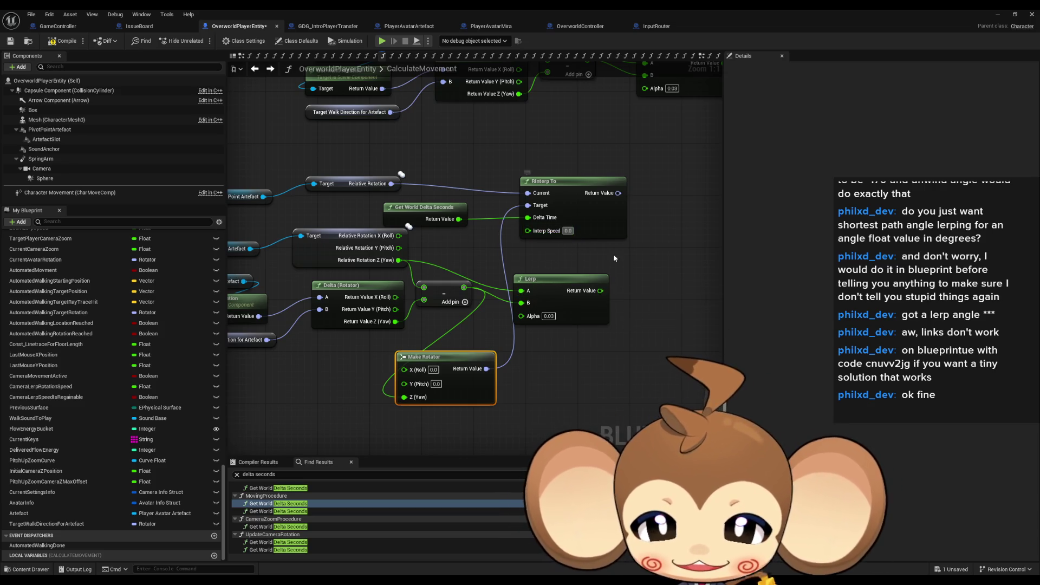
pyautogui.moveTo(613, 254); pyautogui.dragTo(555, 299)
pyautogui.write('500')
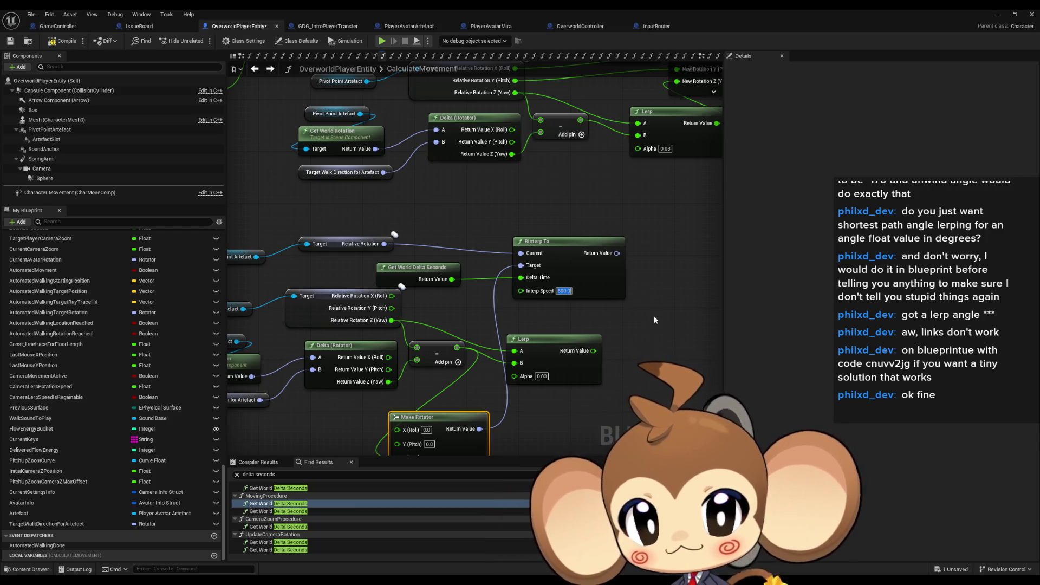
# - Duplicate Set Relative Rotation and recombine its New Rotation struct pin
pyautogui.moveTo(617, 260); pyautogui.dragTo(498, 336)
pyautogui.moveTo(500, 329)
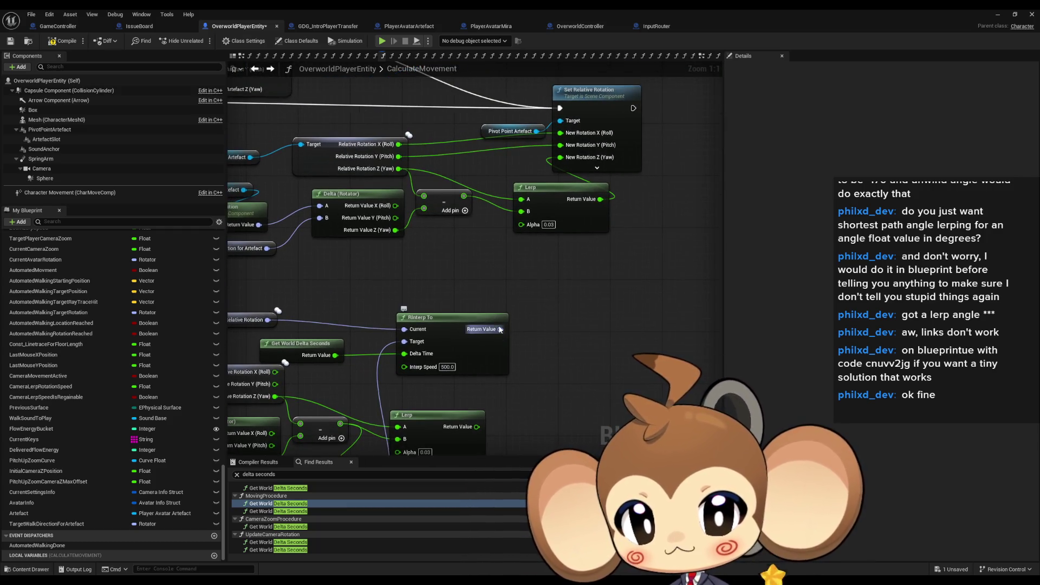
pyautogui.scroll(-2, 499, 329)
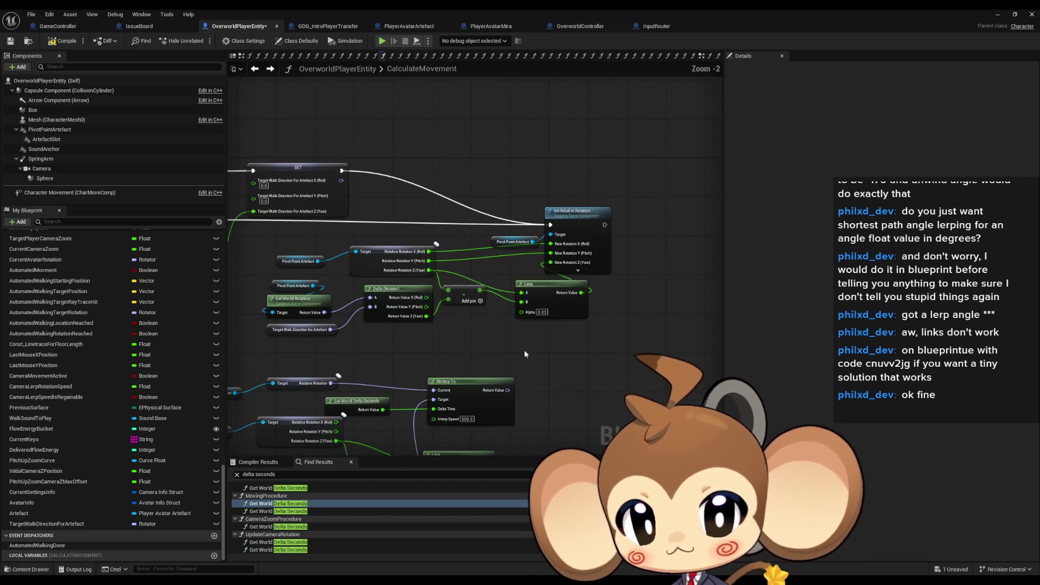
pyautogui.moveTo(521, 349); pyautogui.dragTo(506, 311)
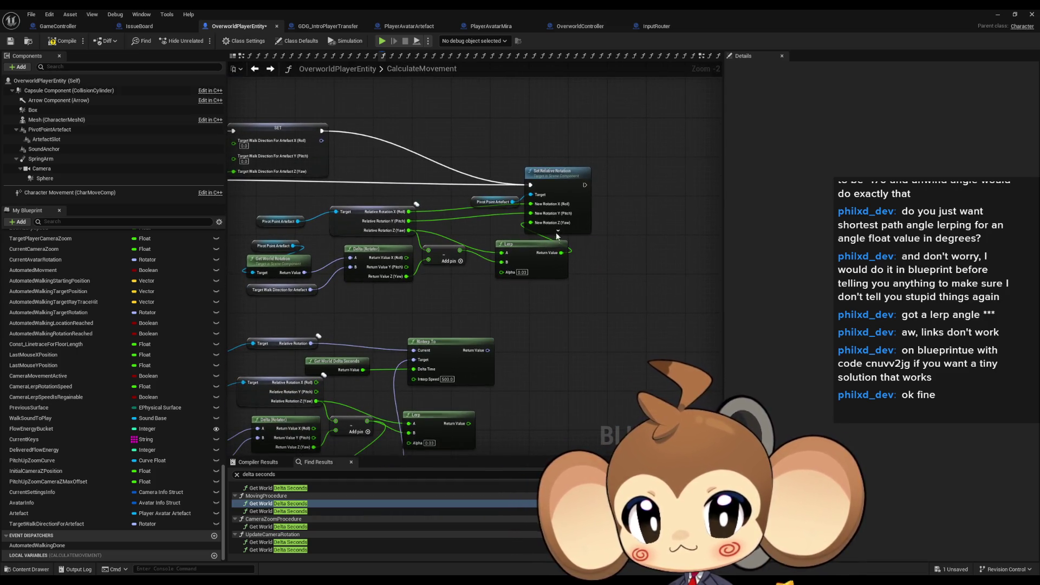
pyautogui.click(555, 174)
pyautogui.hotkey('ctrl', 'c')
pyautogui.hotkey('ctrl', 'v')
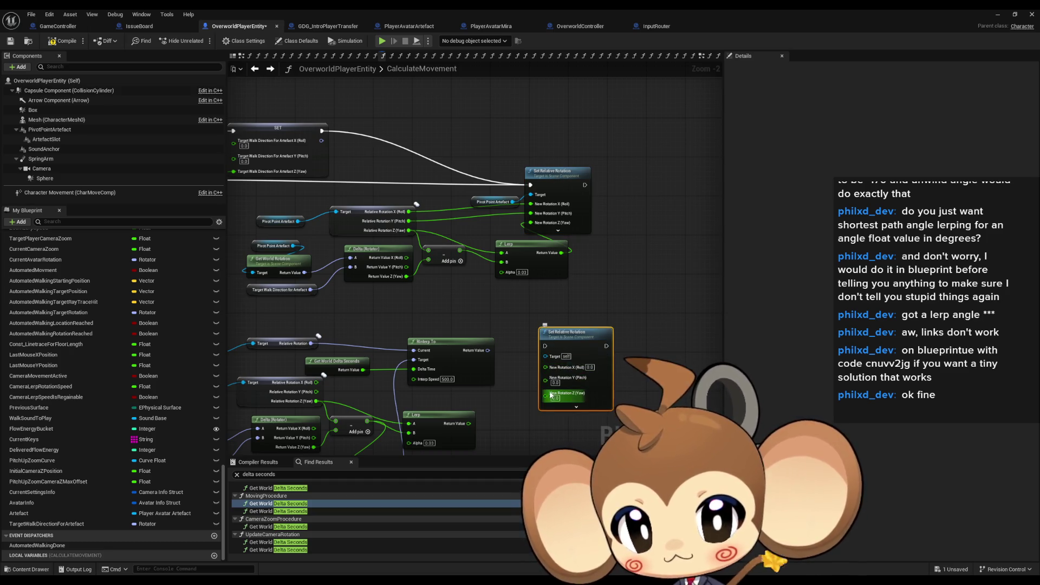
pyautogui.rightClick(549, 379)
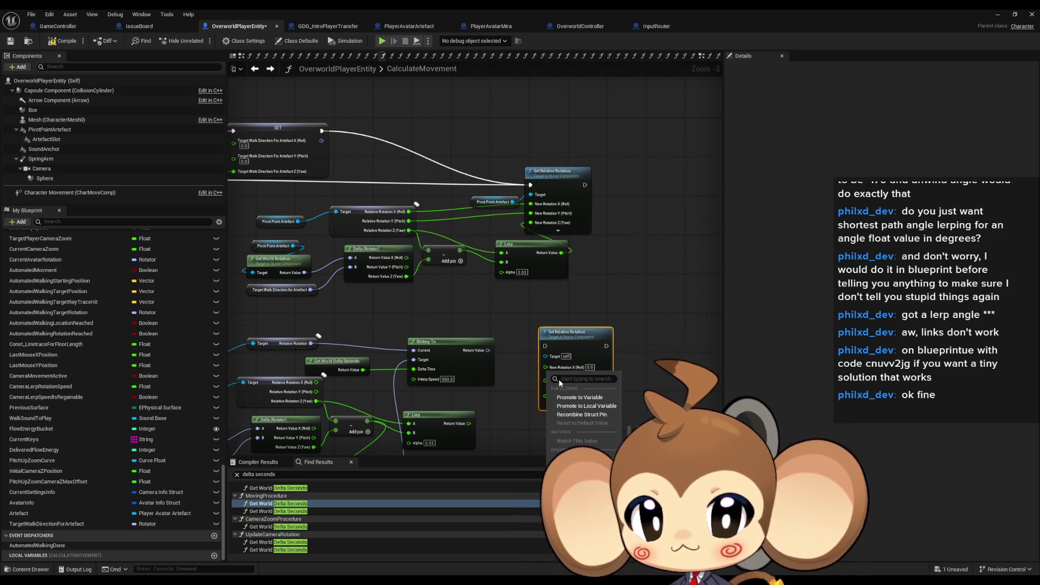
pyautogui.click(580, 414)
# - Wire RInterp To's result into the new node and chain its exec after Not Moving Procedure and the SET node
pyautogui.moveTo(569, 358)
pyautogui.mouseDown()
pyautogui.moveTo(553, 337)
pyautogui.moveTo(501, 350)
pyautogui.moveTo(621, 322)
pyautogui.mouseUp()
pyautogui.click(491, 352)
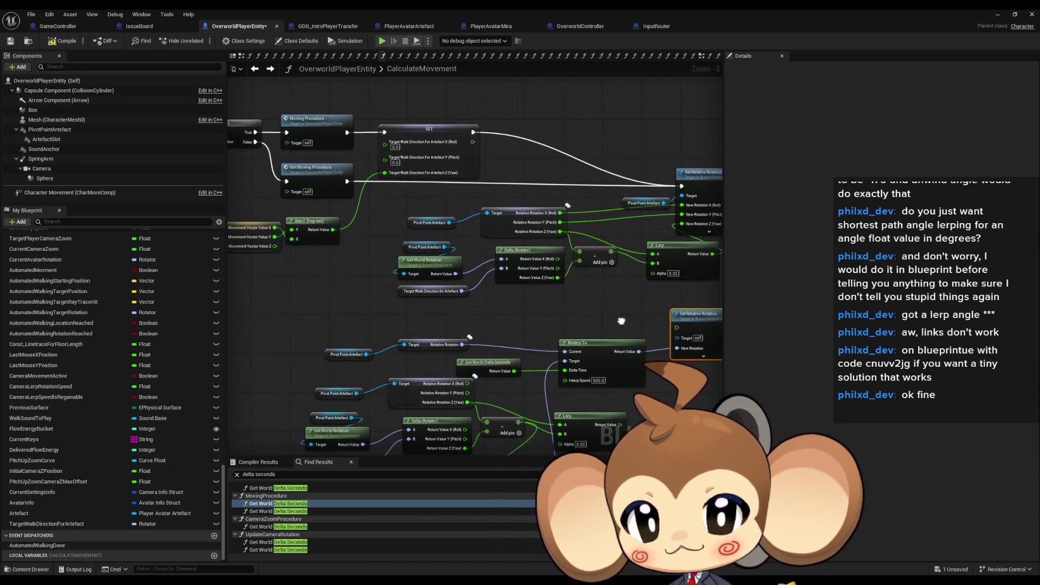
pyautogui.moveTo(683, 328); pyautogui.dragTo(347, 180)
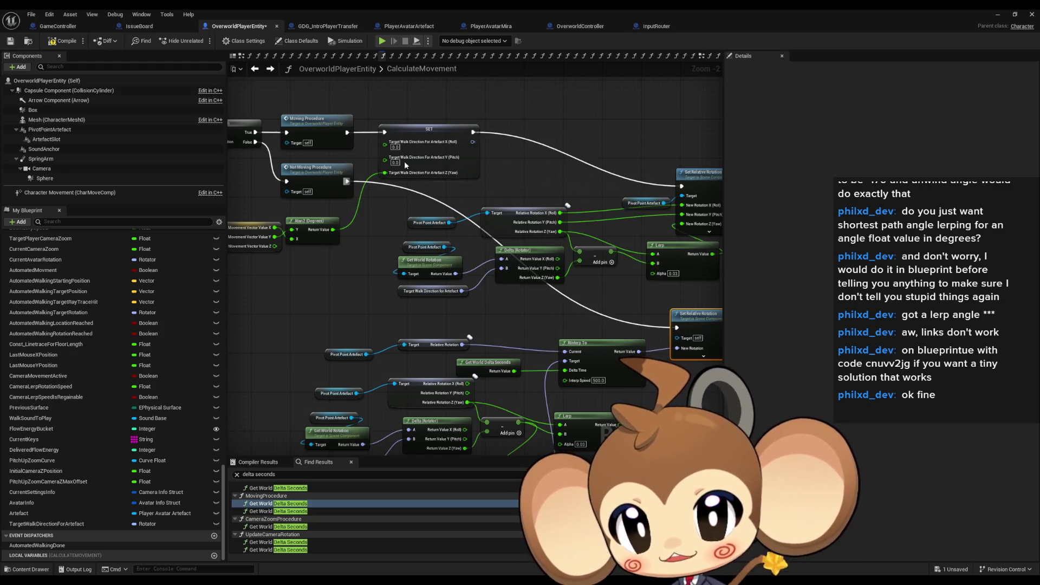
pyautogui.moveTo(472, 131); pyautogui.dragTo(677, 328)
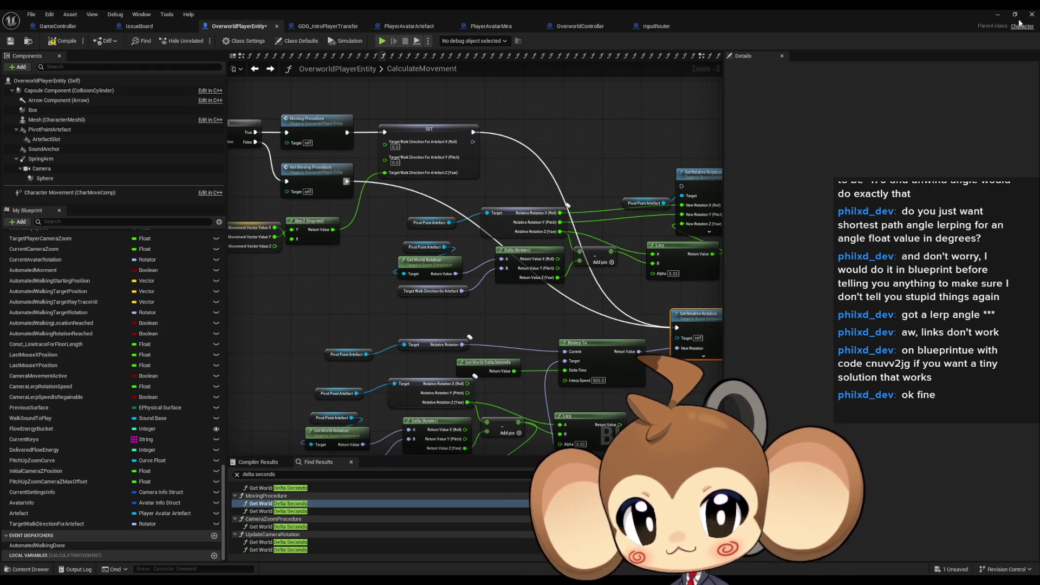
pyautogui.click(994, 16)
# - Cancel the compile-error play attempt and duplicate the Pivot Point Artefact getter beside the new Set Relative Rotation
pyautogui.click(202, 41)
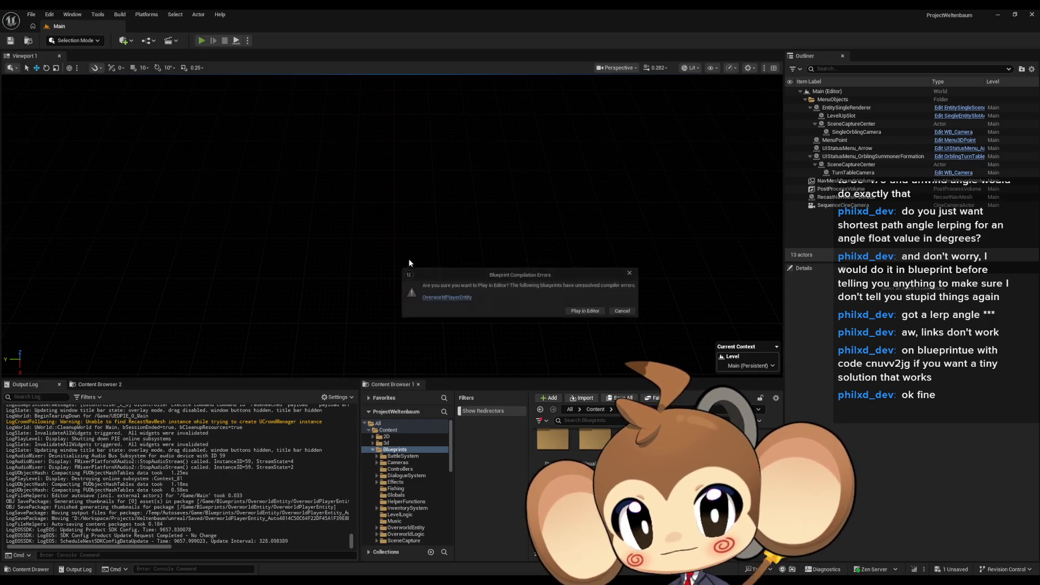
pyautogui.click(636, 272)
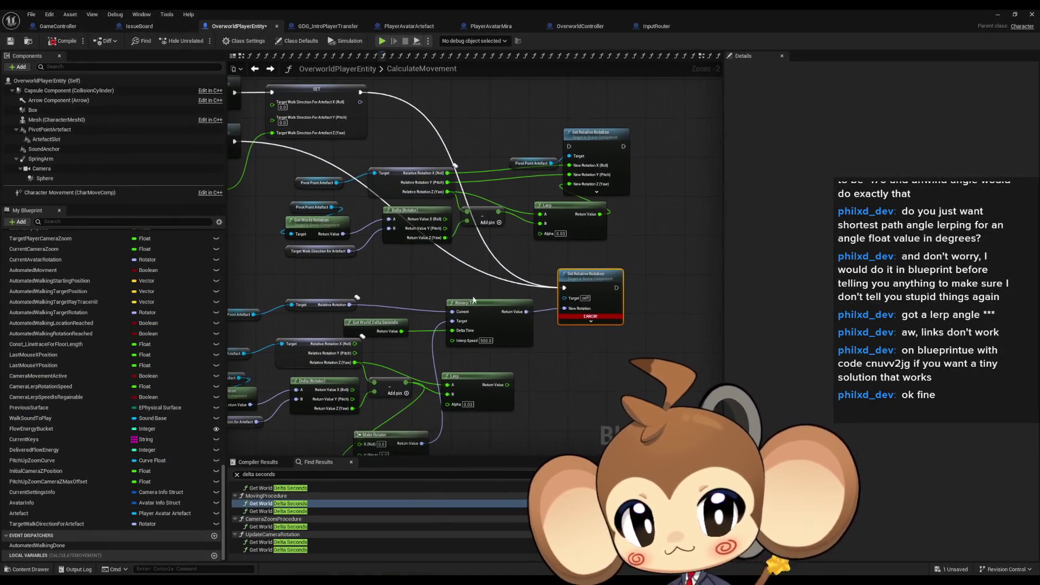
pyautogui.click(532, 163)
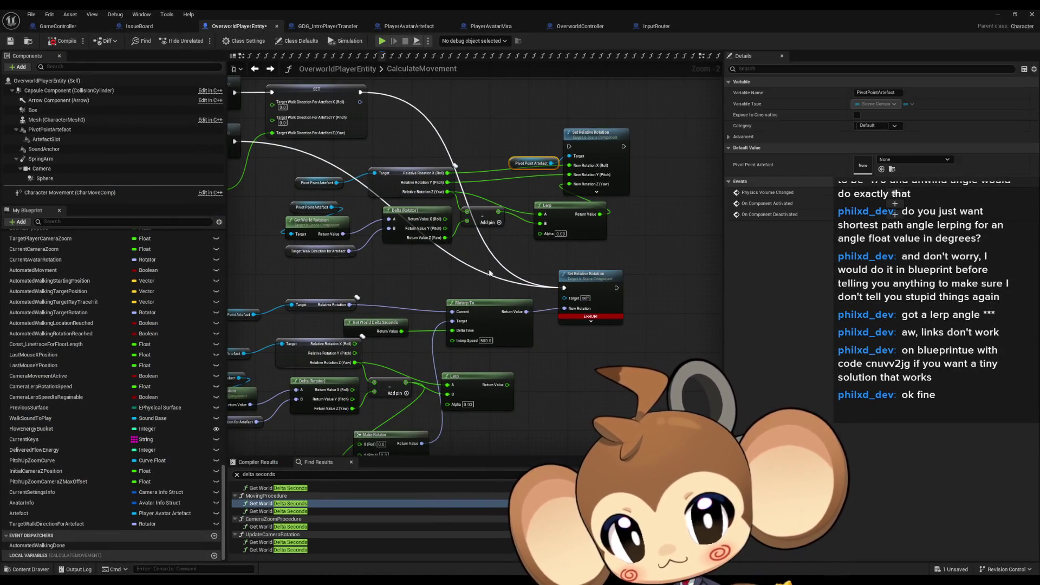
pyautogui.hotkey('ctrl', 'd')
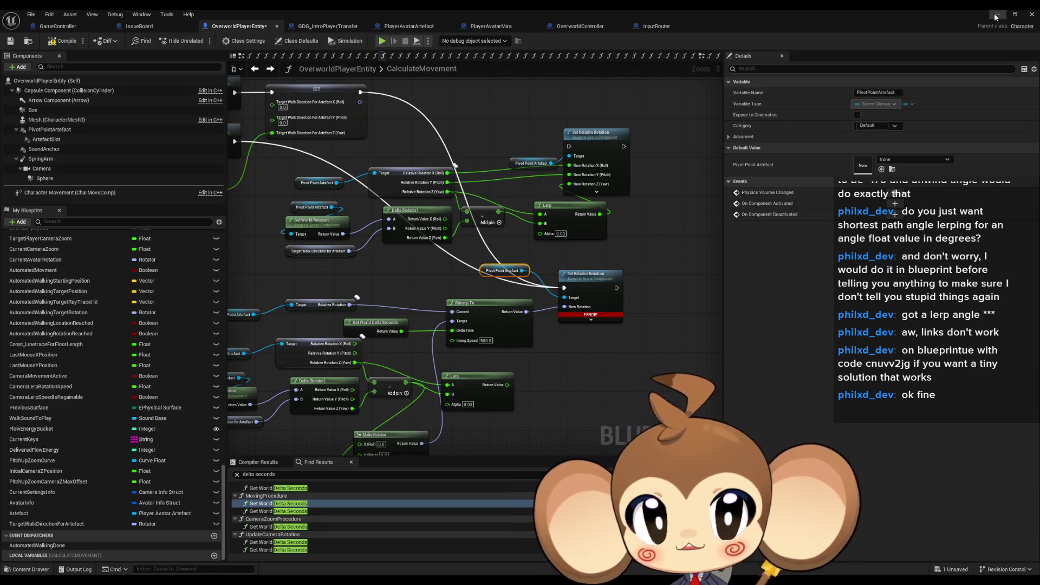
pyautogui.click(996, 15)
# - Play-test the movement, then set RInterp To's Interp Speed to 10
pyautogui.click(202, 40)
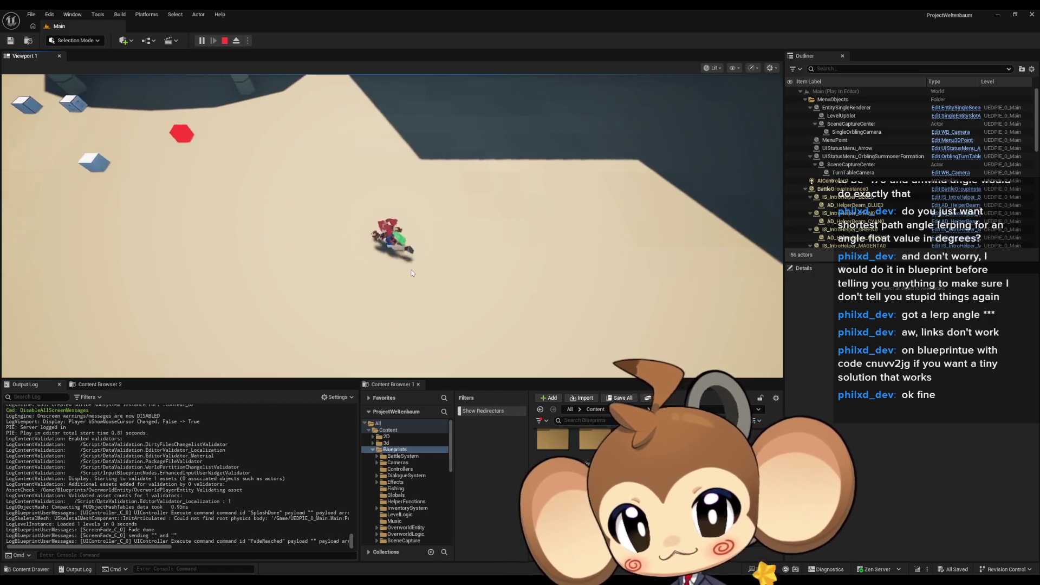
pyautogui.click(225, 40)
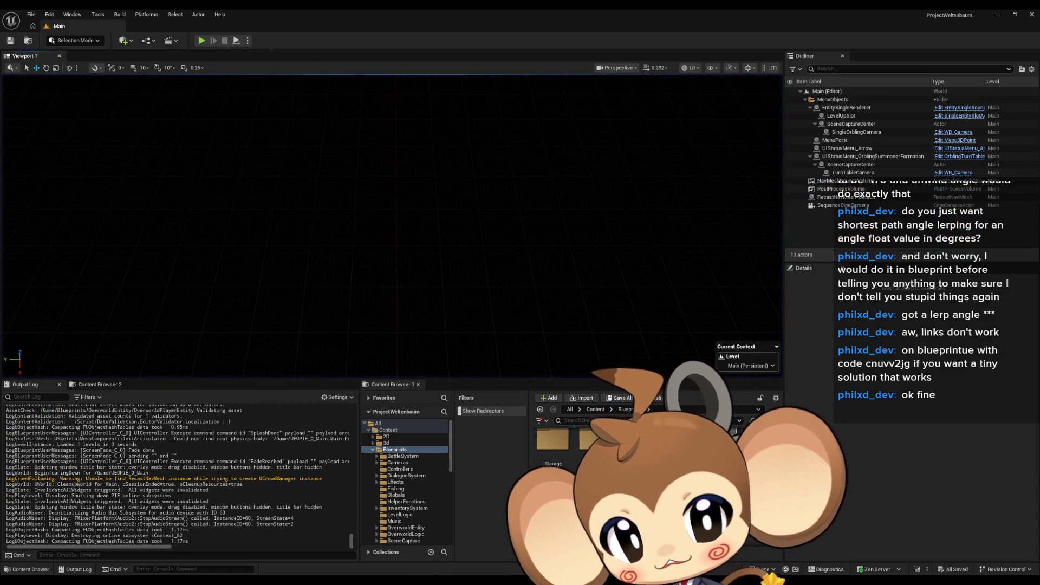
pyautogui.hotkey('alt', 'Tab')
pyautogui.scroll(2, 522, 373)
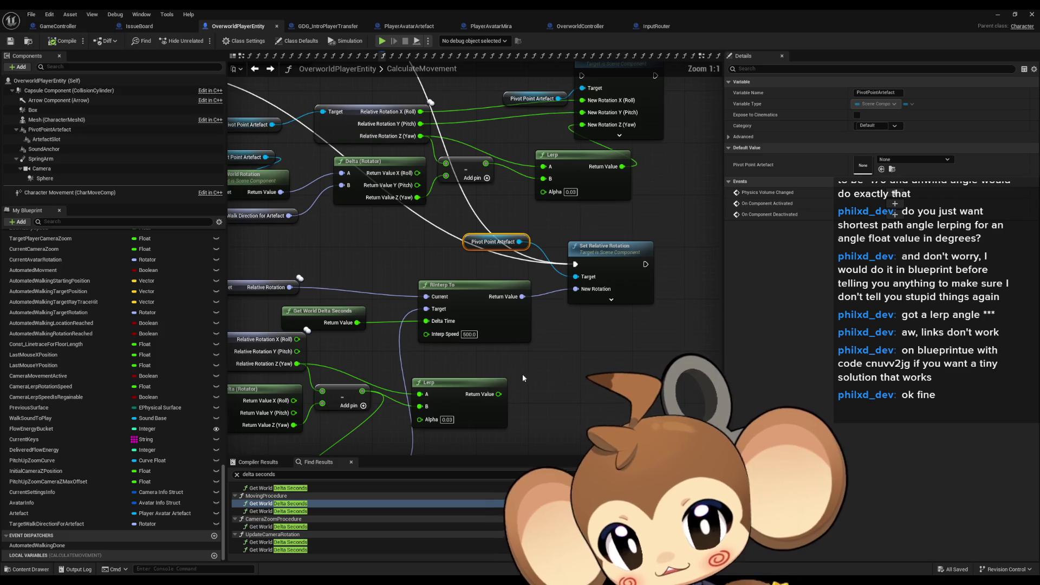
pyautogui.doubleClick(470, 334)
# - Play-test again, walking the character across the platform to check rotation, then return to the Blueprint
pyautogui.click(997, 14)
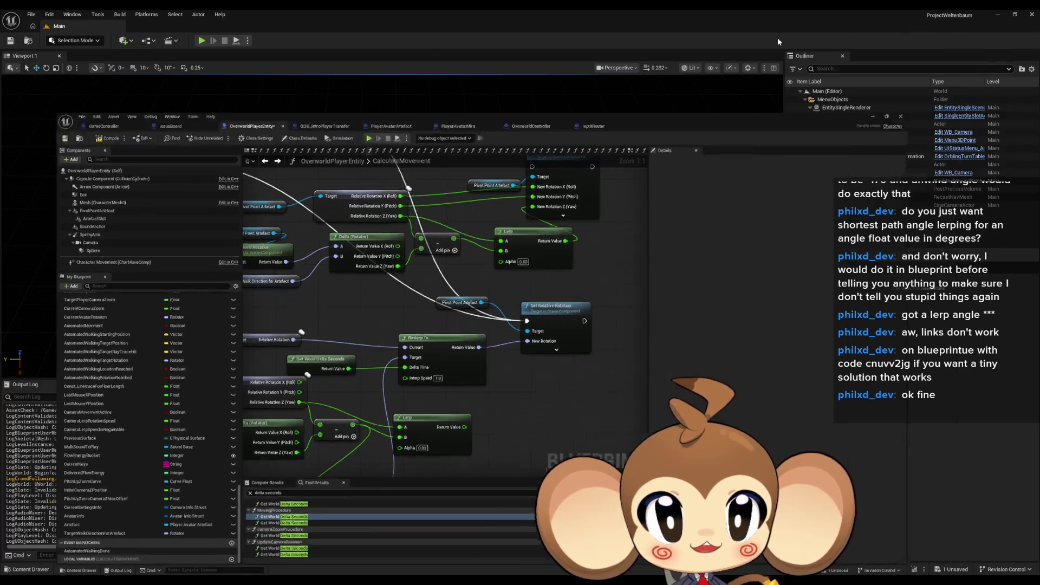
pyautogui.hotkey('alt', 'p')
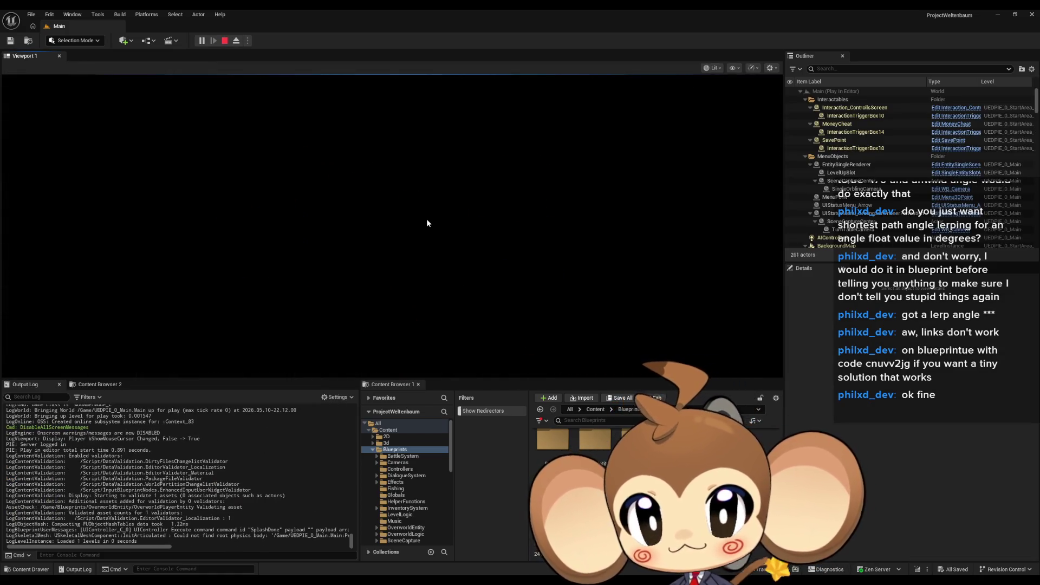
pyautogui.press('s')
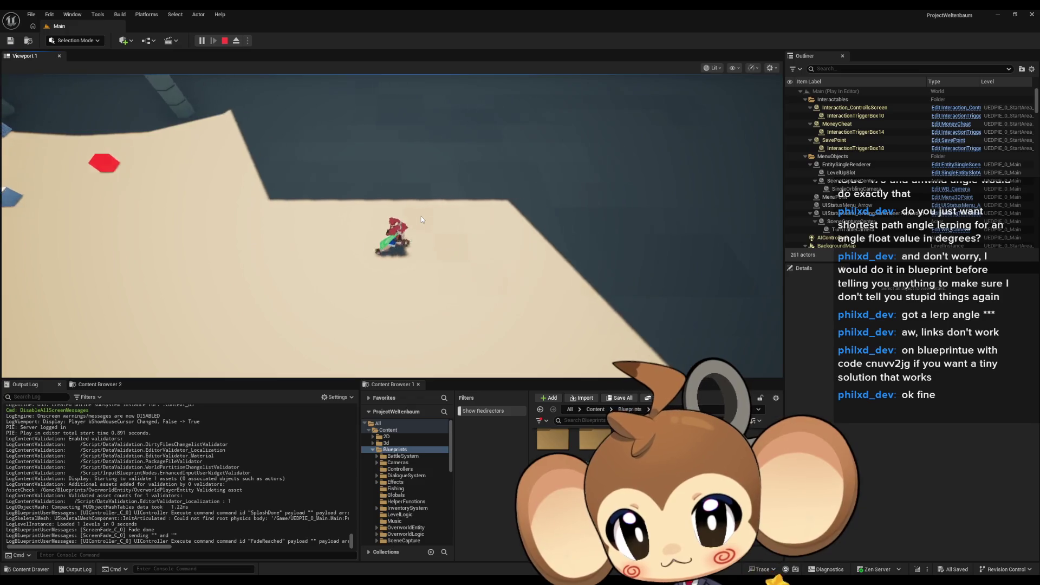
pyautogui.click(225, 41)
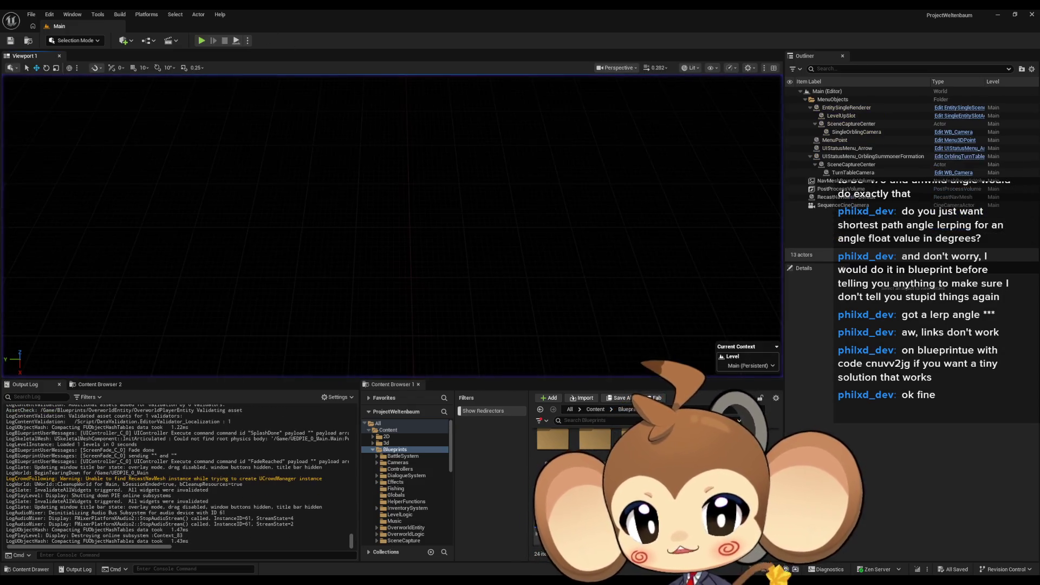
pyautogui.hotkey('ctrl', 'Tab')
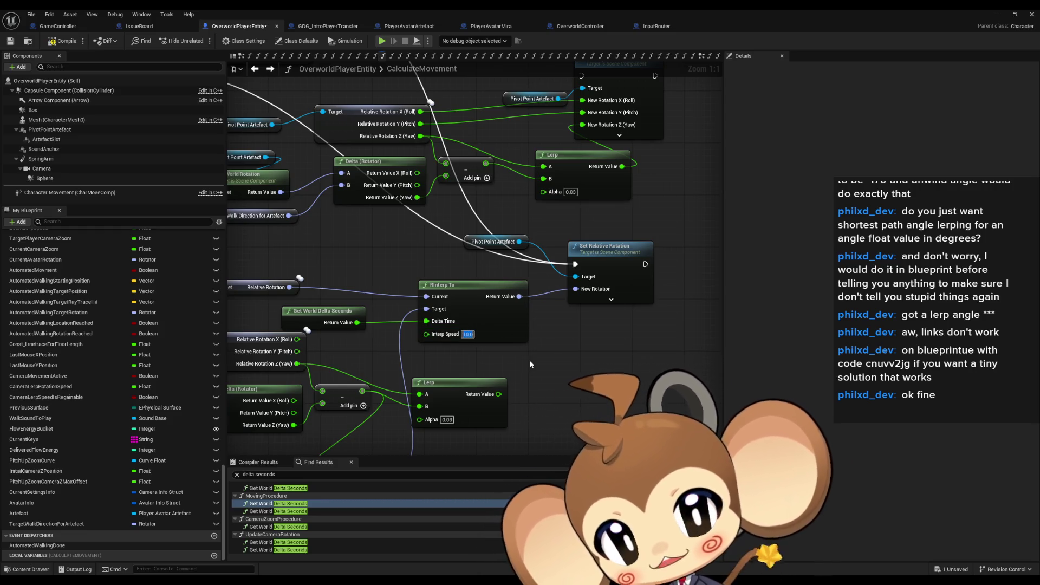
# - Confirm Interp Speed 10.0 and run a short play session moving the character to check turning
pyautogui.hotkey('ctrl', 'z')
pyautogui.hotkey('ctrl', 'Tab')
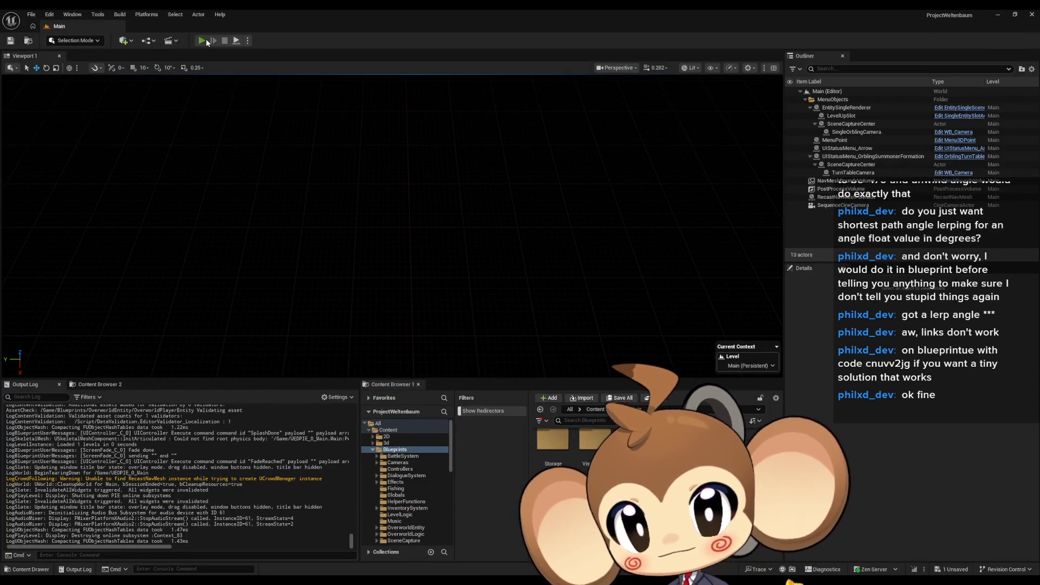
pyautogui.click(201, 41)
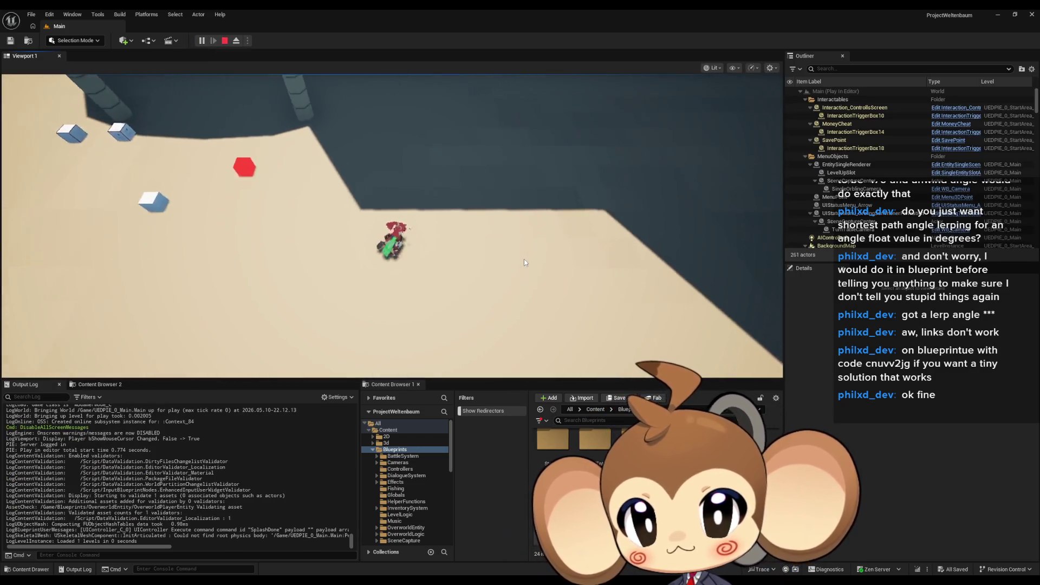
pyautogui.press('s')
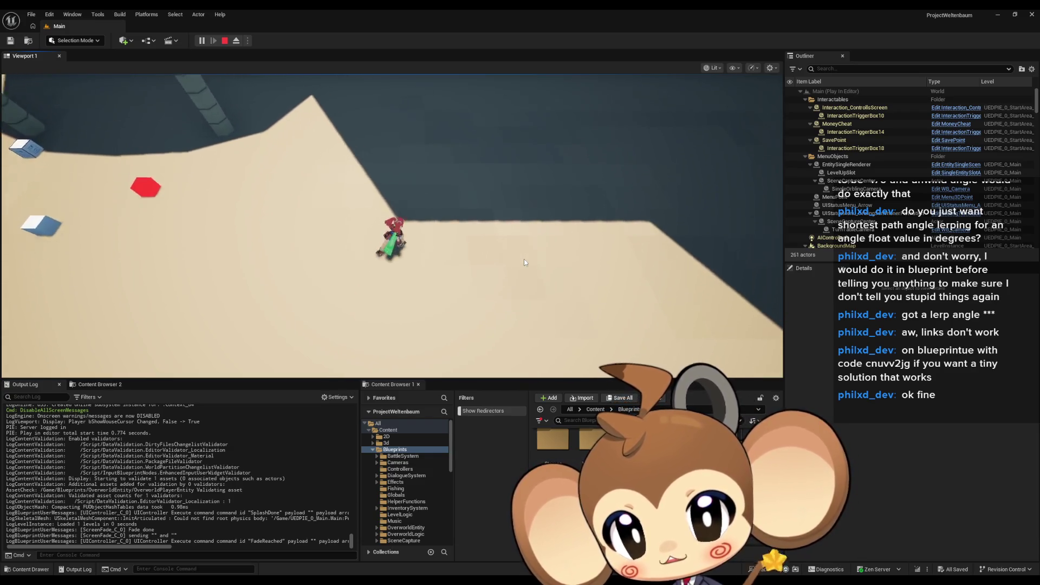
pyautogui.press('w')
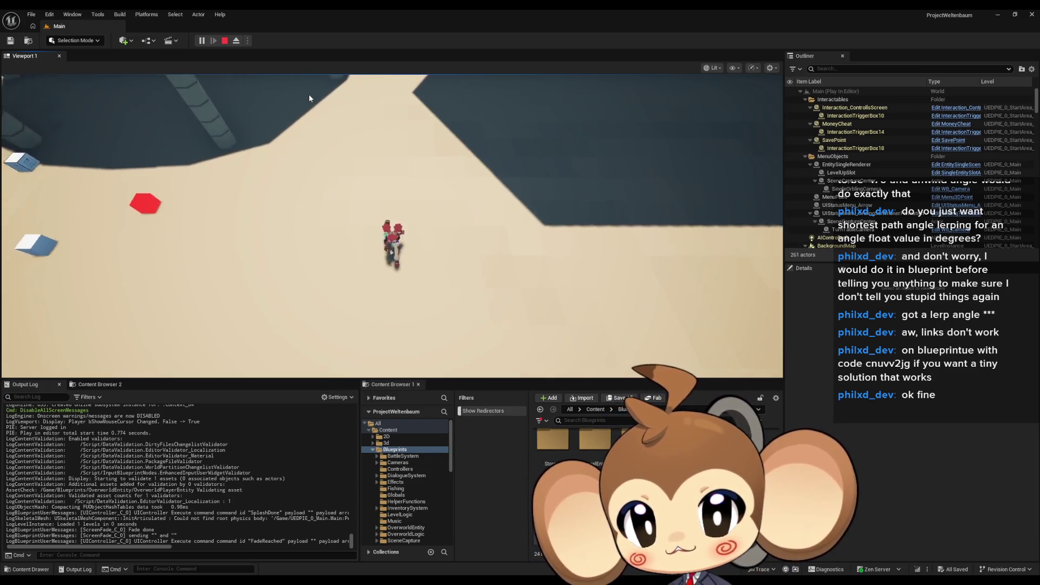
pyautogui.click(225, 41)
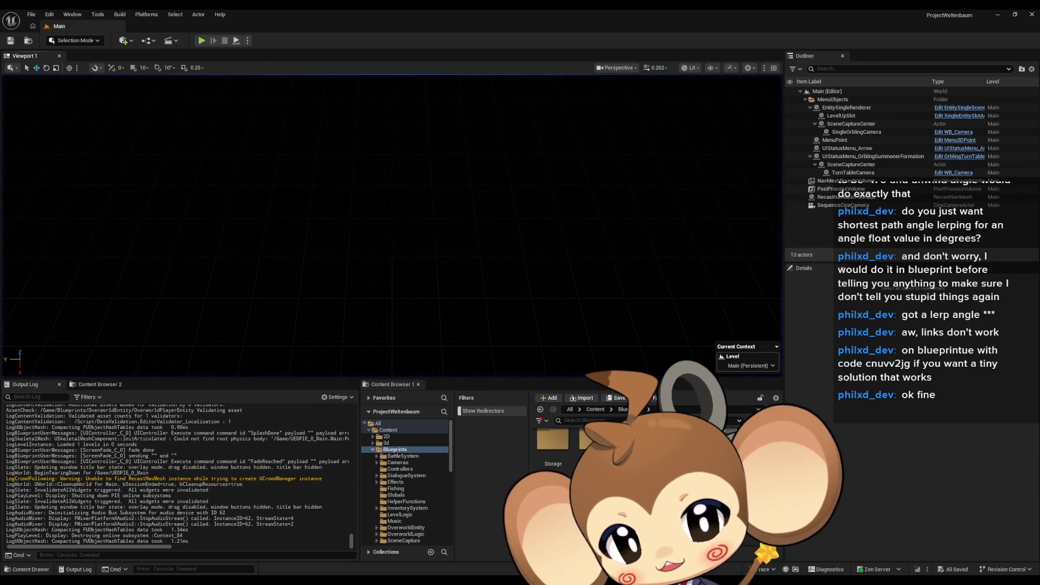
pyautogui.click(397, 549)
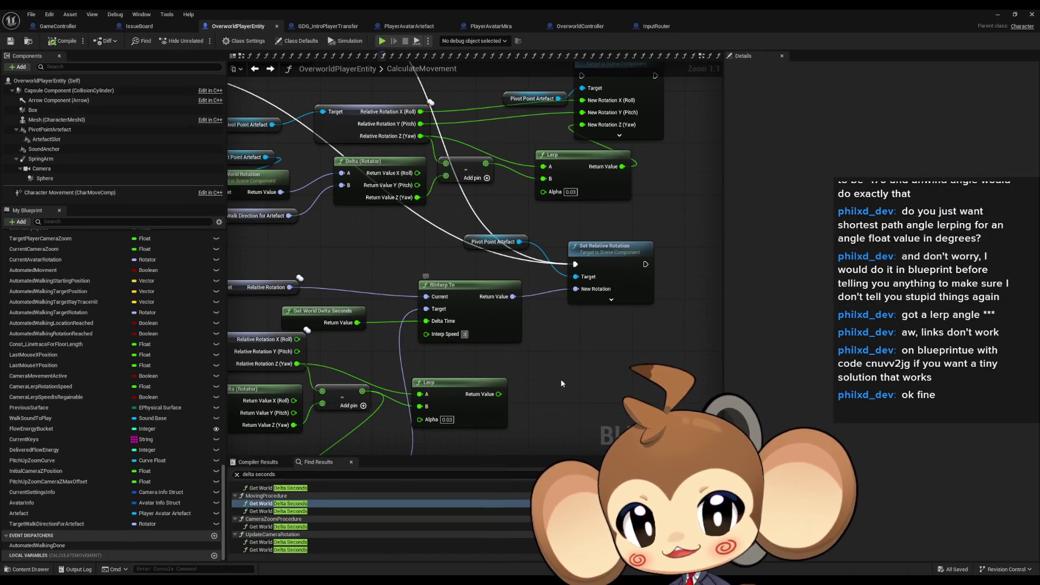
pyautogui.click(996, 13)
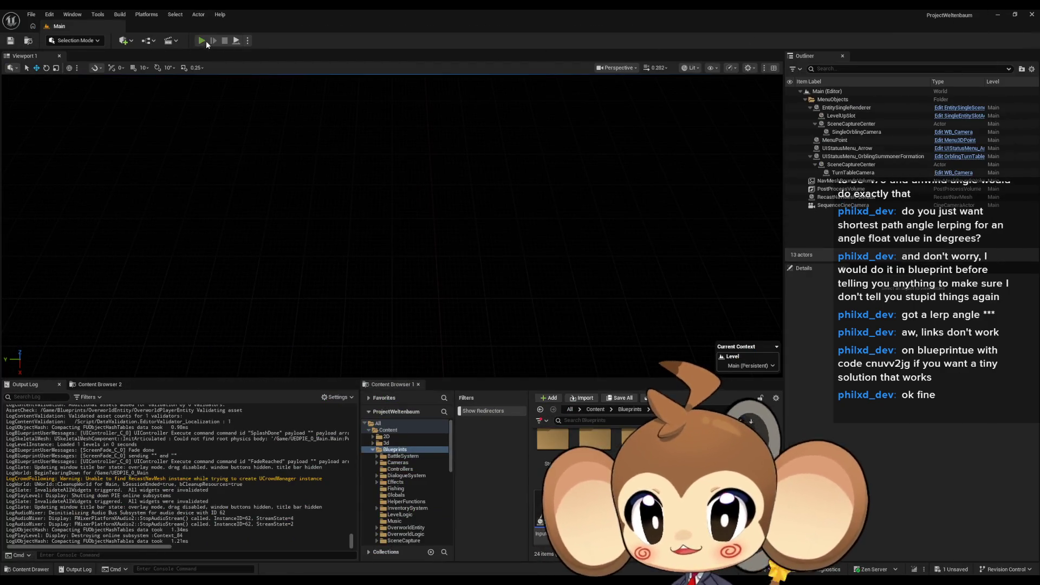
# - Run a longer play session steering Mira around the sand with WASD to test the slower rotation, then stop
pyautogui.click(205, 41)
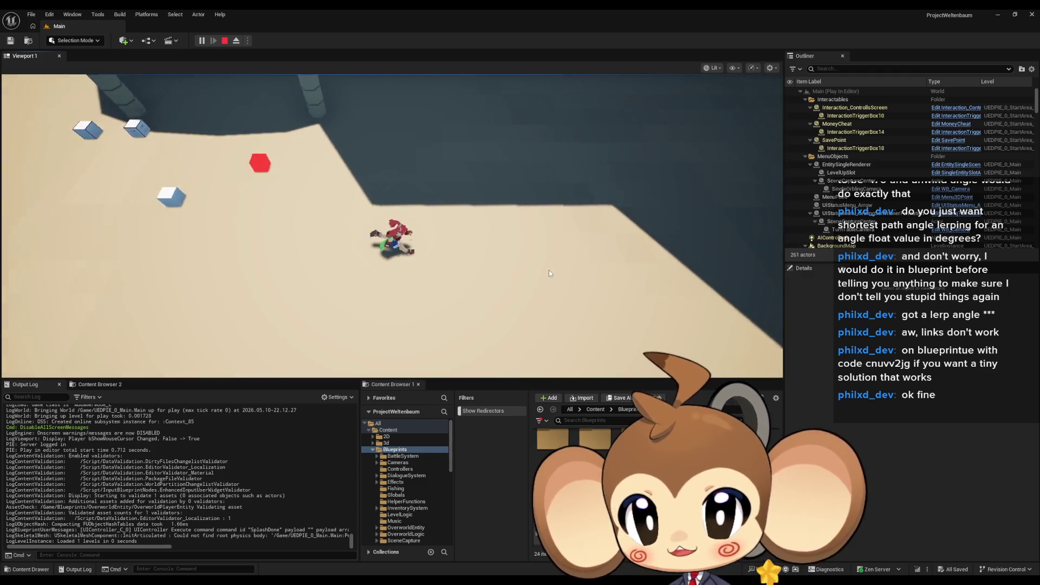
pyautogui.press('s')
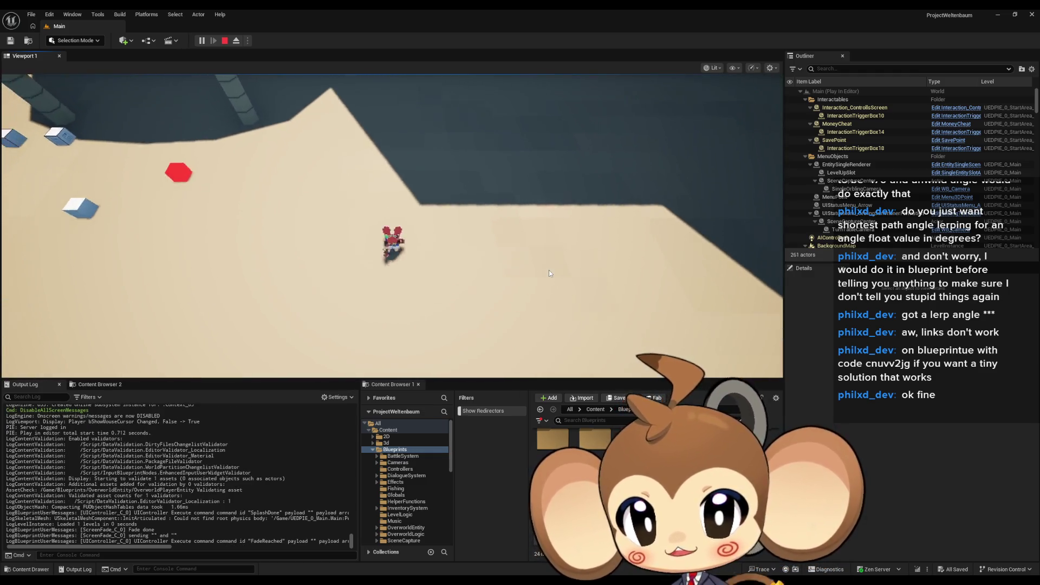
pyautogui.press('w')
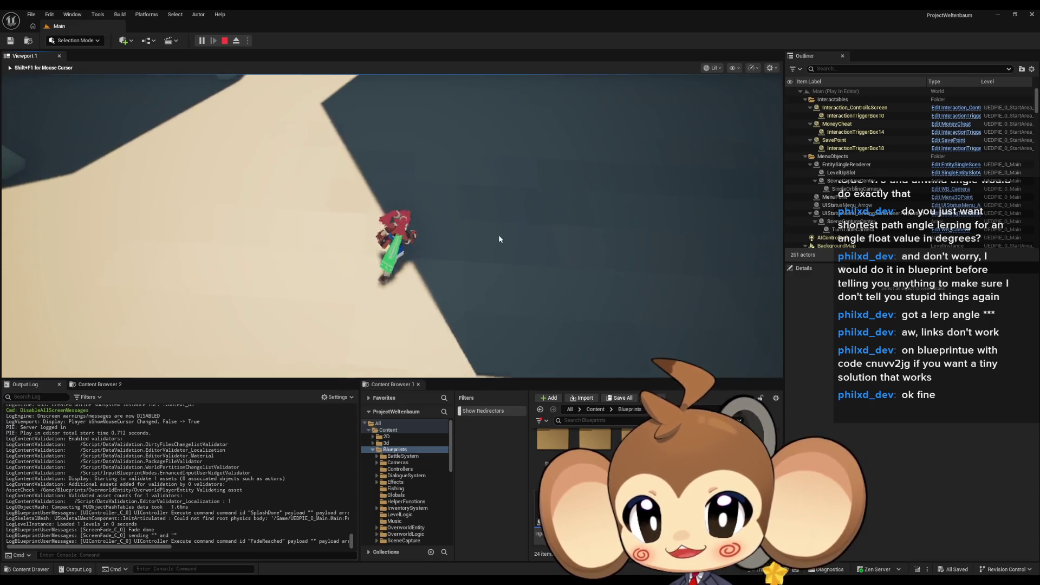
pyautogui.press('w')
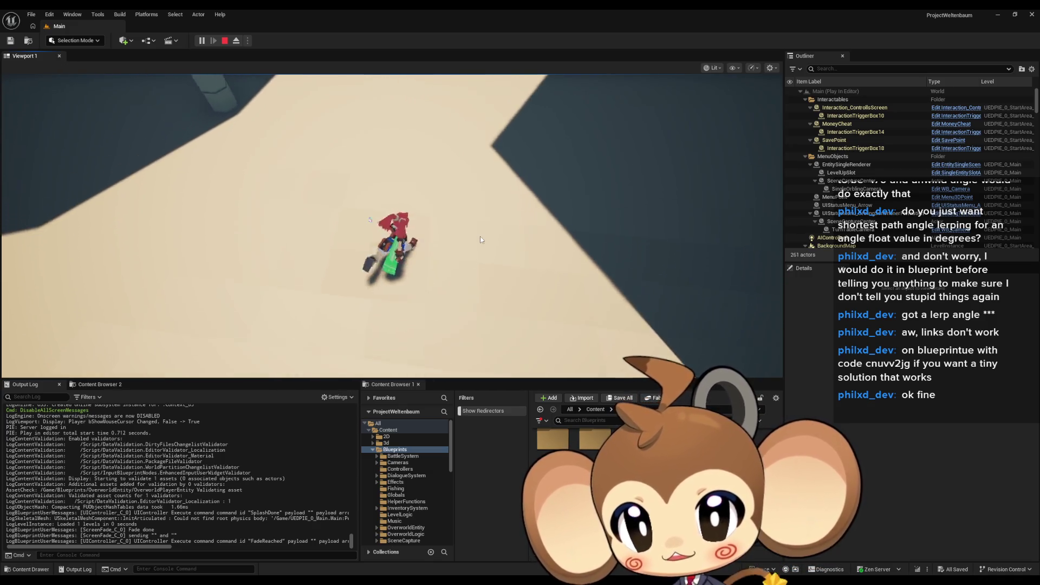
pyautogui.press('d')
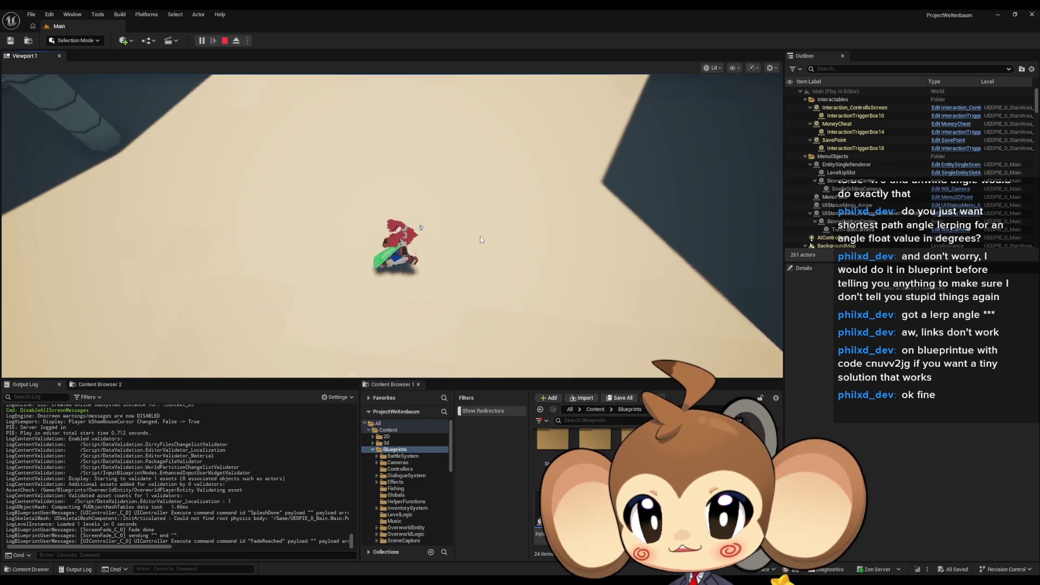
pyautogui.press('w')
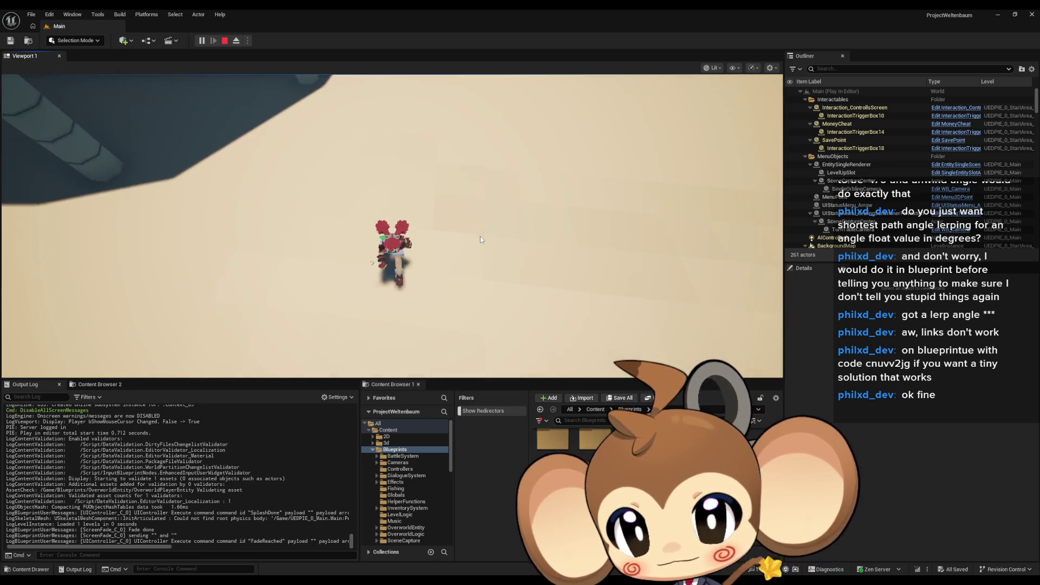
pyautogui.press('w')
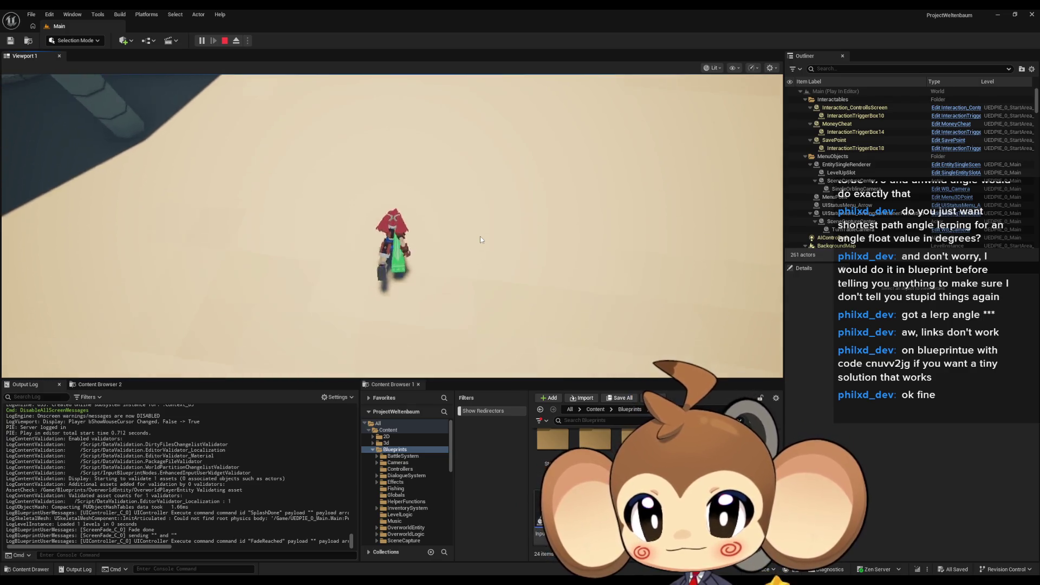
pyautogui.press('s')
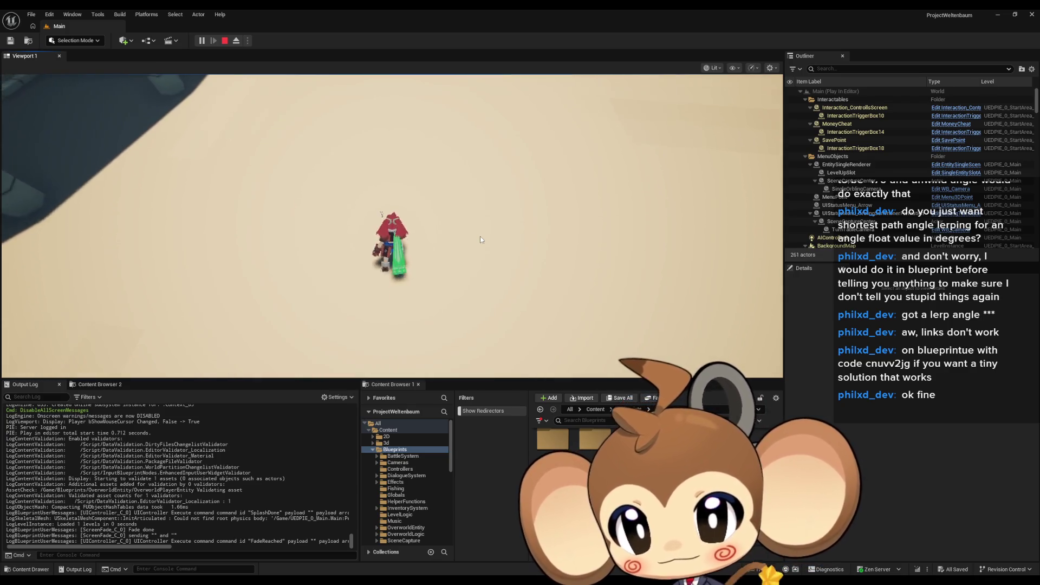
pyautogui.press('d')
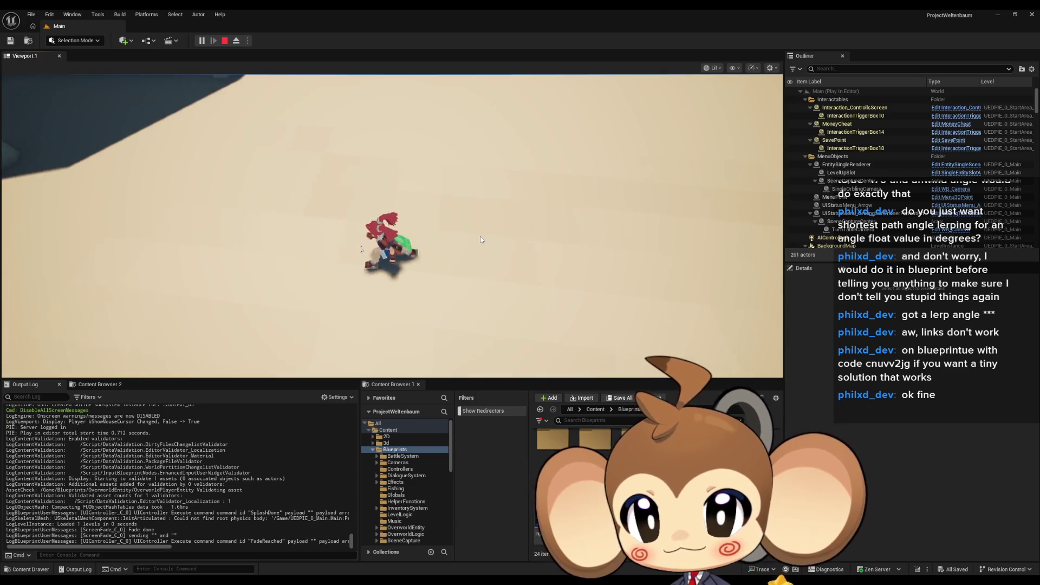
pyautogui.press('a')
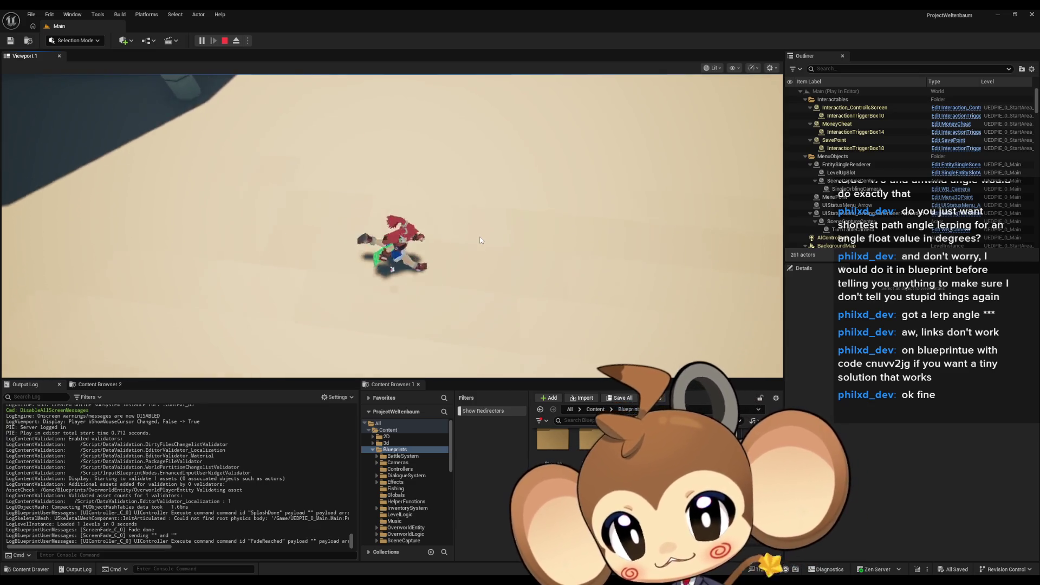
pyautogui.press('w')
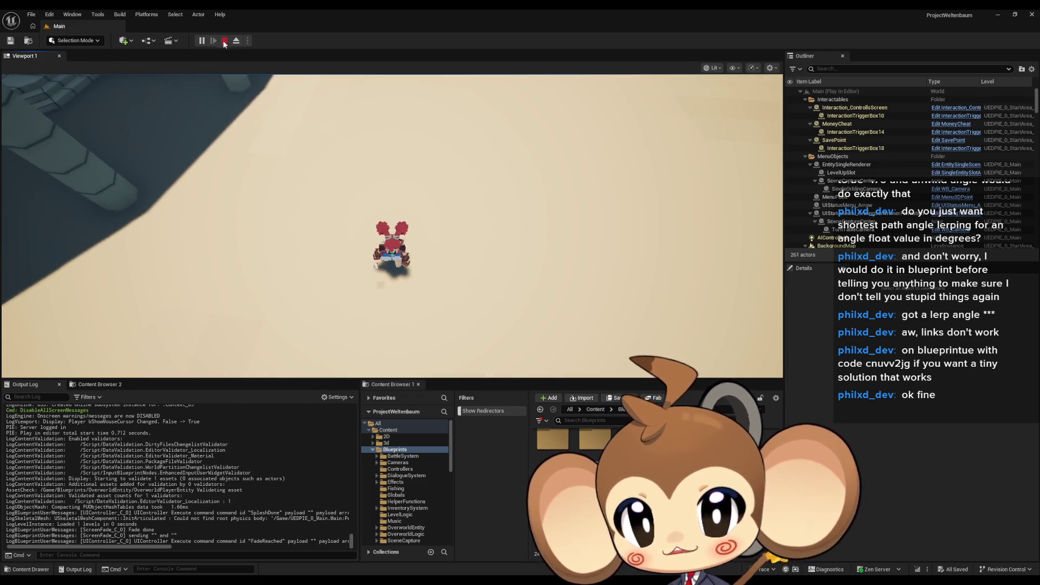
pyautogui.click(225, 41)
# - Delete the old rotation lerp nodes and move Set Relative Rotation with Pivot Point Artefact to the top
pyautogui.click(381, 561)
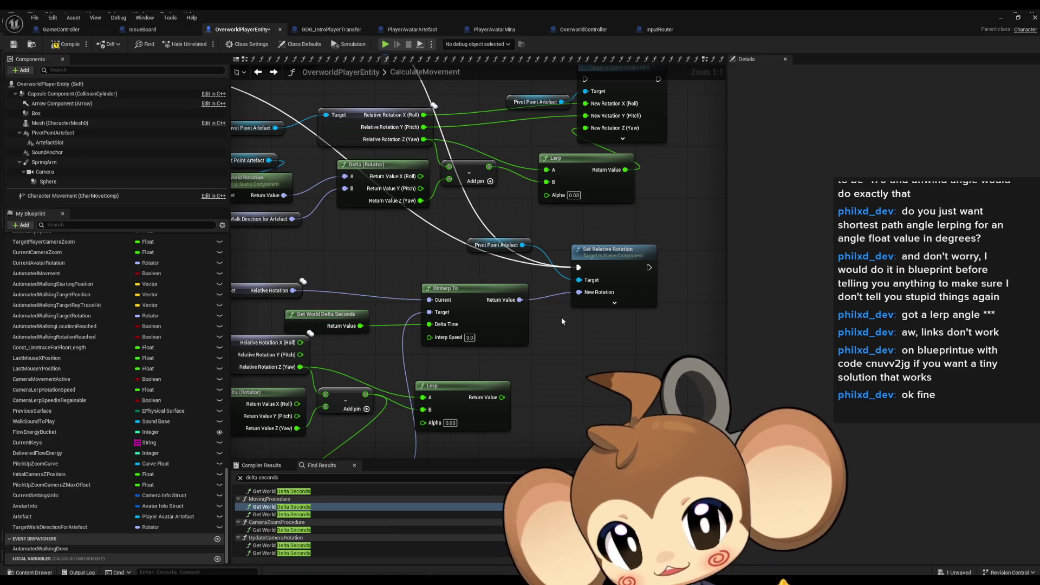
pyautogui.scroll(-3, 487, 260)
pyautogui.scroll(3, 576, 225)
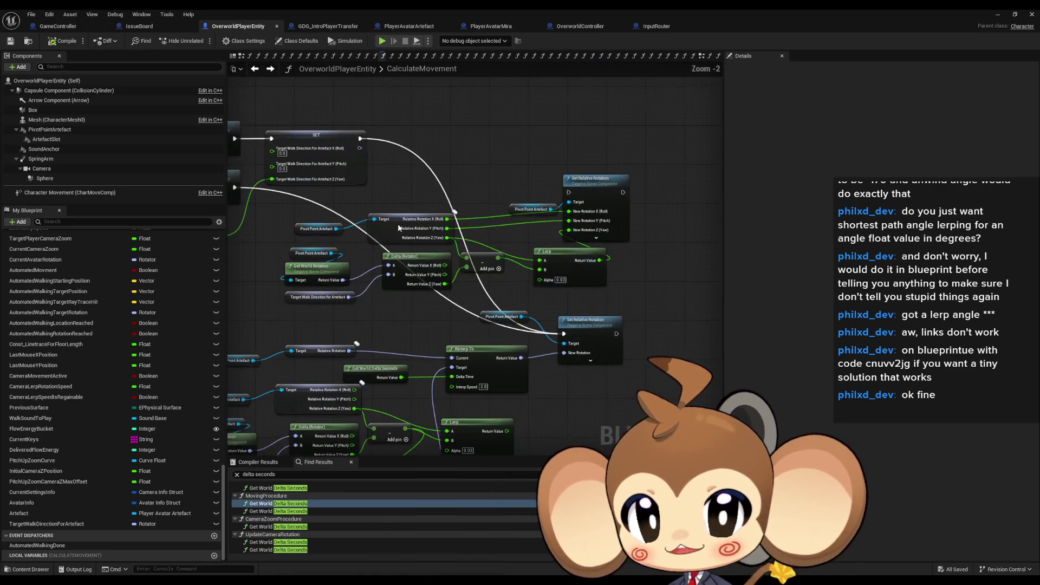
pyautogui.scroll(2, 560, 203)
pyautogui.moveTo(549, 179); pyautogui.dragTo(689, 284)
pyautogui.press('Delete')
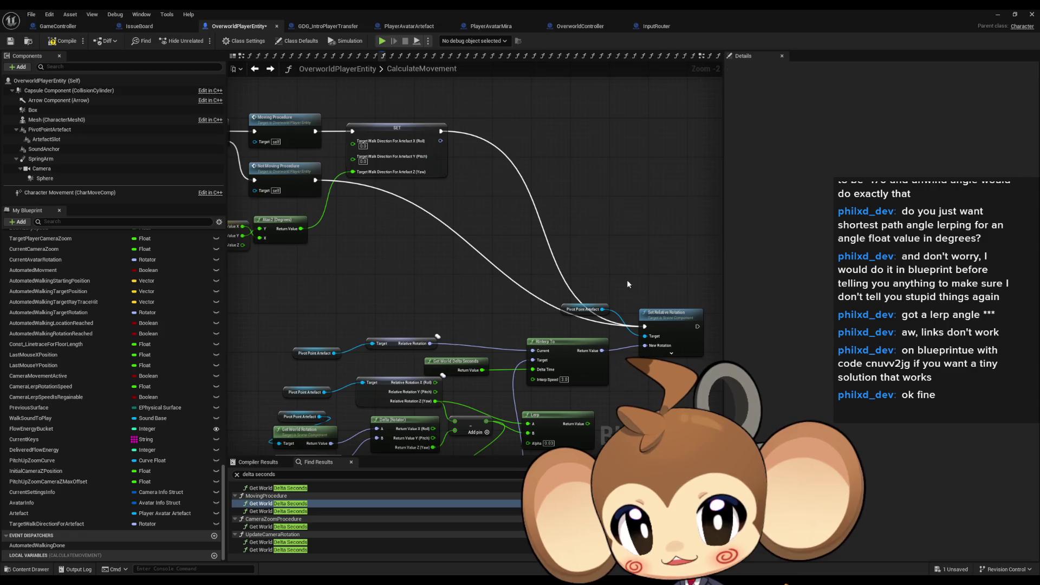
pyautogui.moveTo(627, 279); pyautogui.dragTo(542, 279)
pyautogui.moveTo(607, 312); pyautogui.dragTo(636, 160)
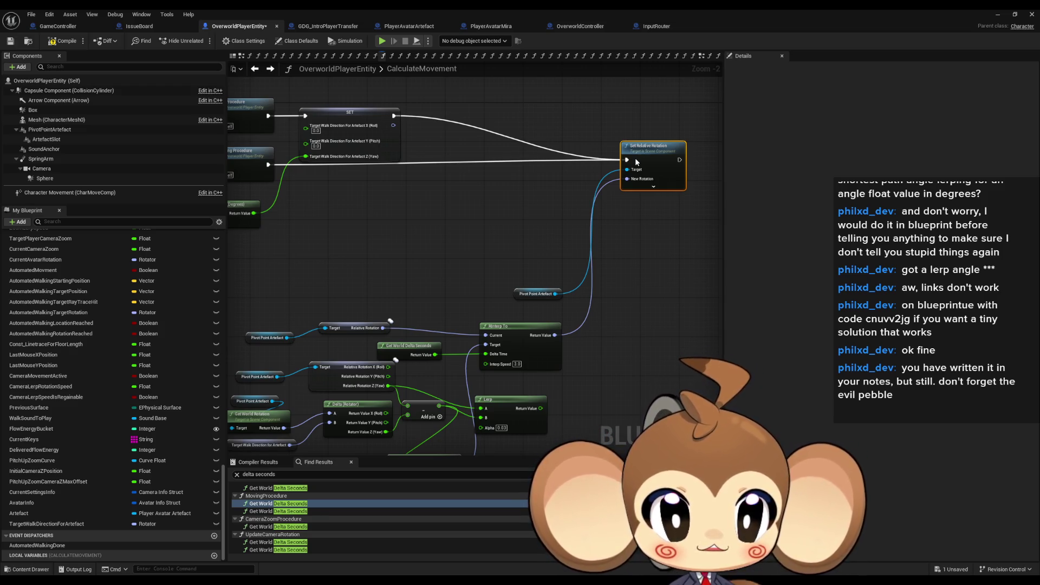
pyautogui.scroll(1, 508, 215)
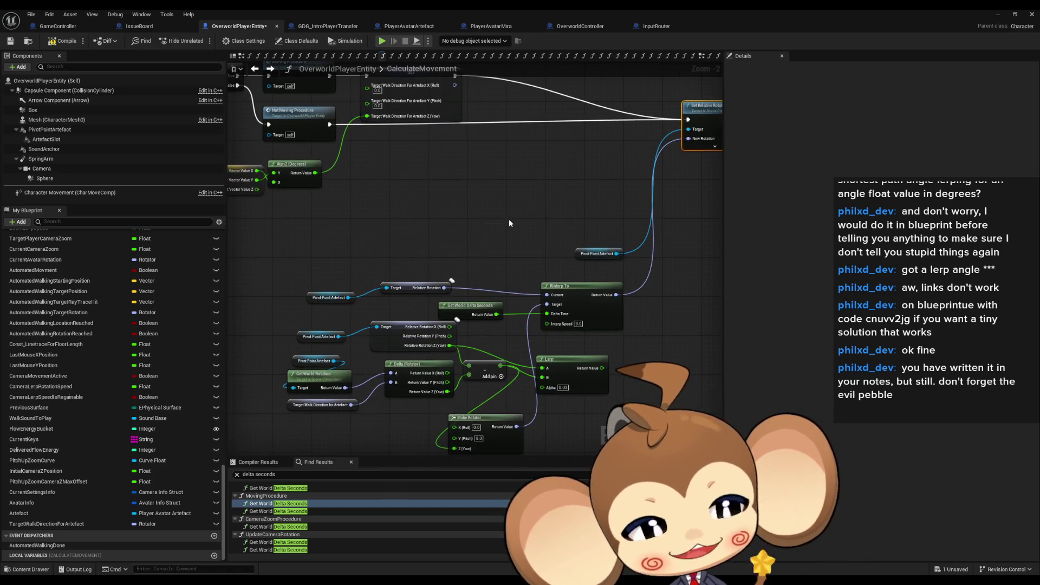
pyautogui.moveTo(506, 221); pyautogui.dragTo(514, 212)
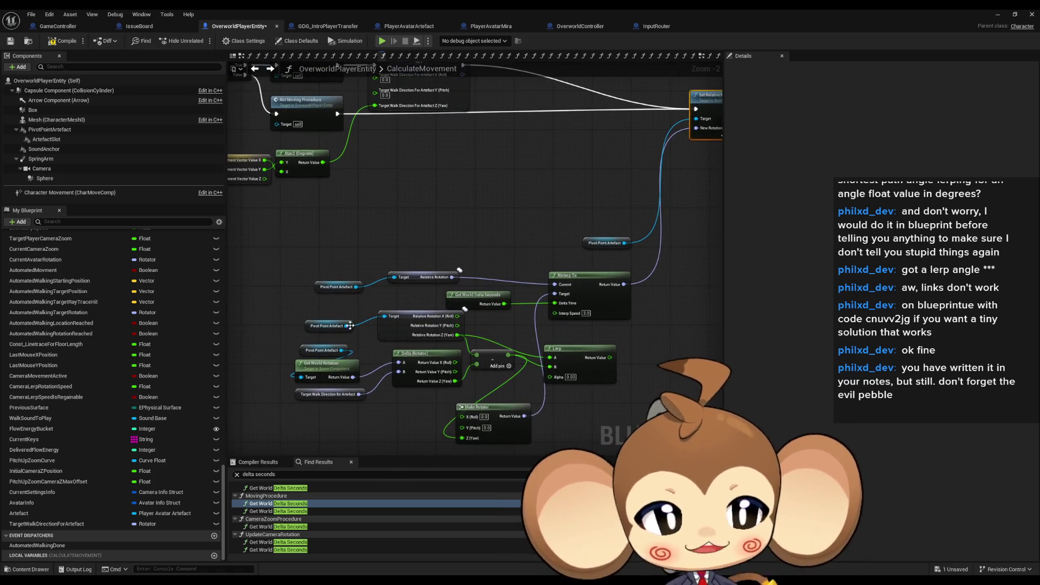
pyautogui.moveTo(594, 242); pyautogui.dragTo(623, 126)
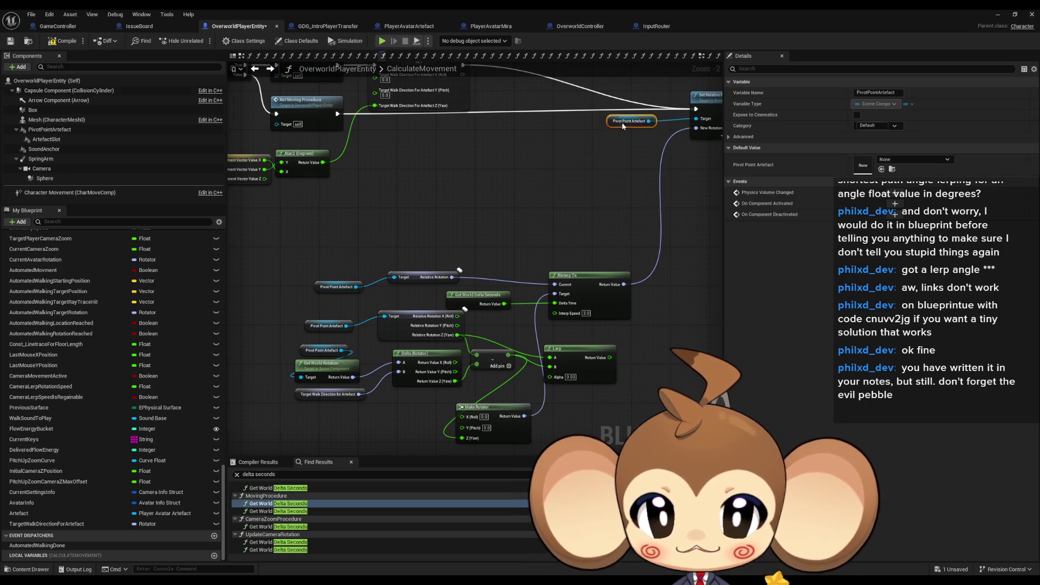
# - Look over the IssueBoard to-do notes down to the 'evil pebble' entry
pyautogui.click(139, 26)
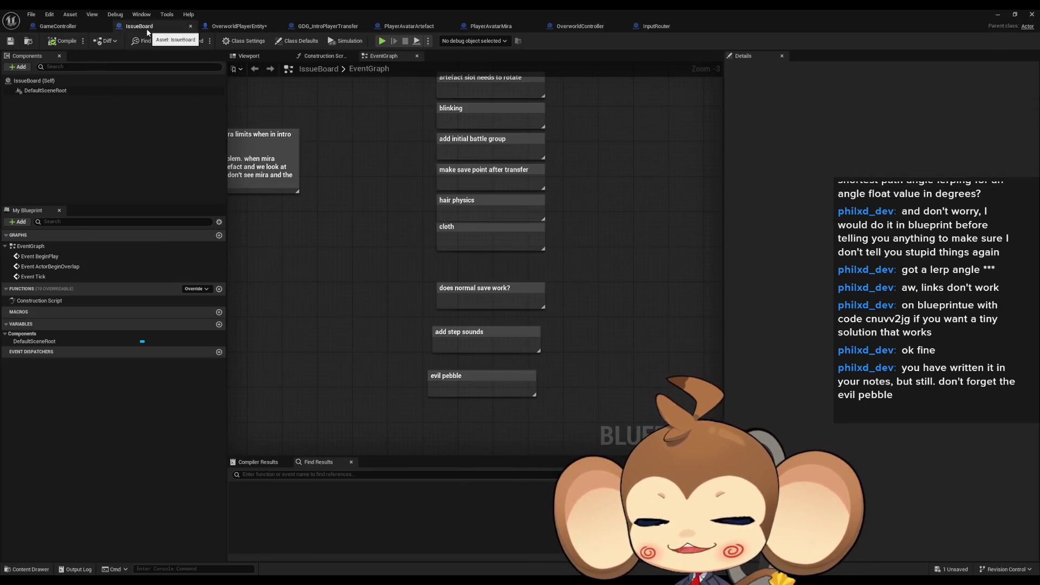
pyautogui.scroll(2, 507, 395)
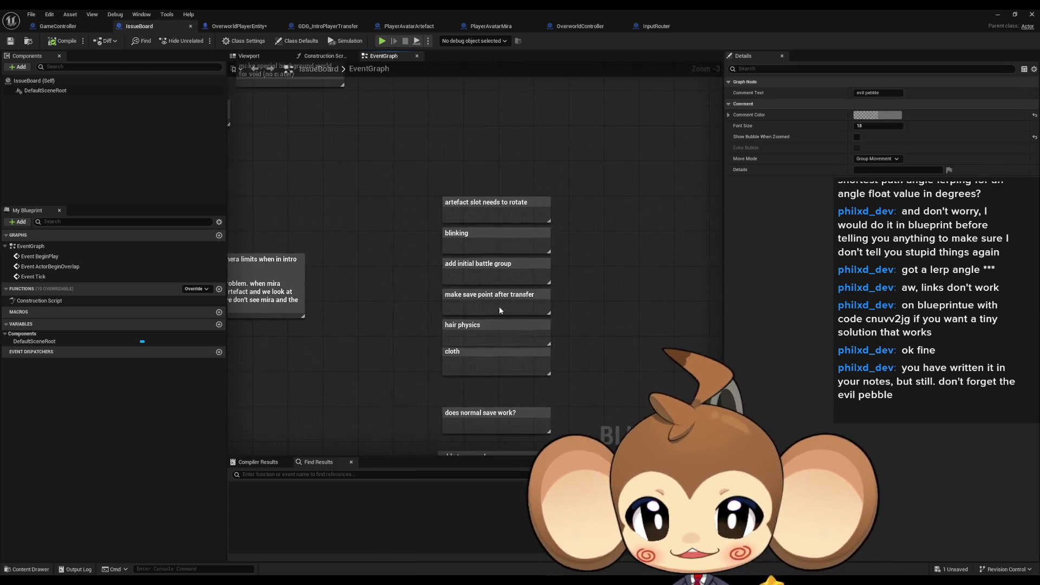
pyautogui.moveTo(496, 242); pyautogui.dragTo(495, 122)
pyautogui.moveTo(472, 163); pyautogui.dragTo(487, 309)
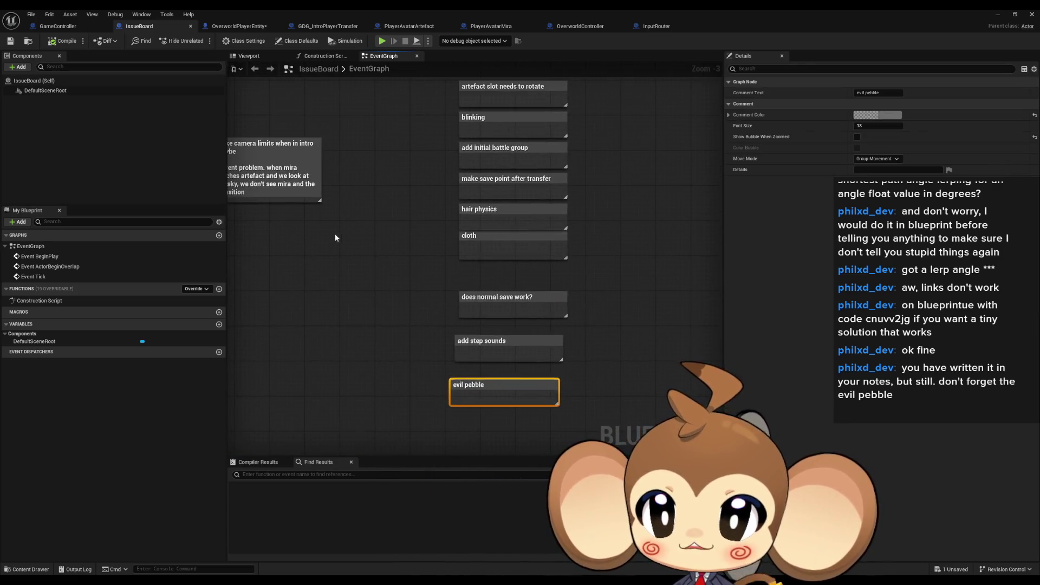
pyautogui.click(374, 243)
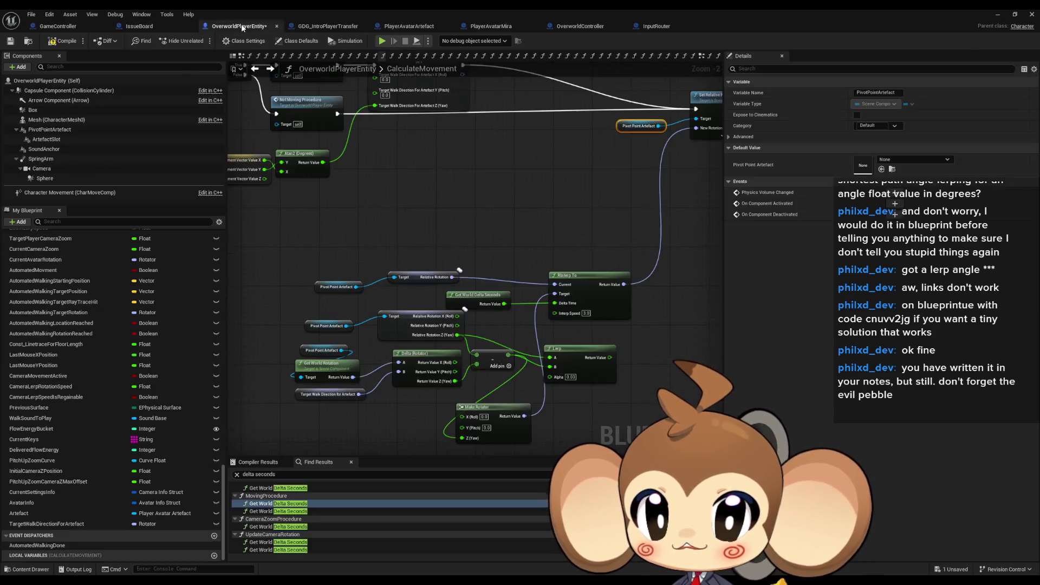
# - Arrange RInterp To, the Pivot Point rotation getter pair, Get World Delta Seconds and Make Rotator under Set Relative Rotation
pyautogui.click(239, 26)
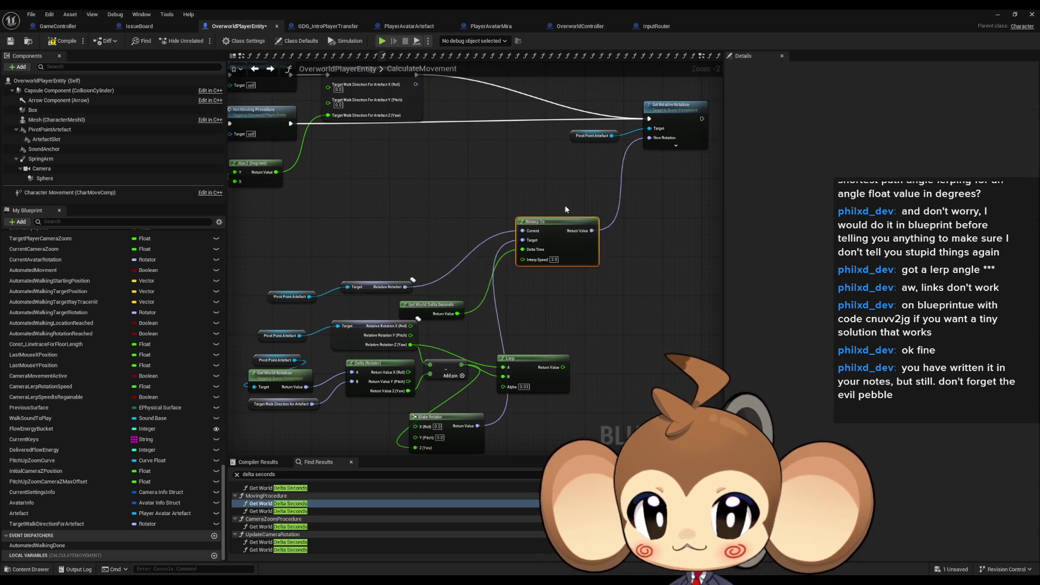
pyautogui.moveTo(529, 285); pyautogui.dragTo(565, 159)
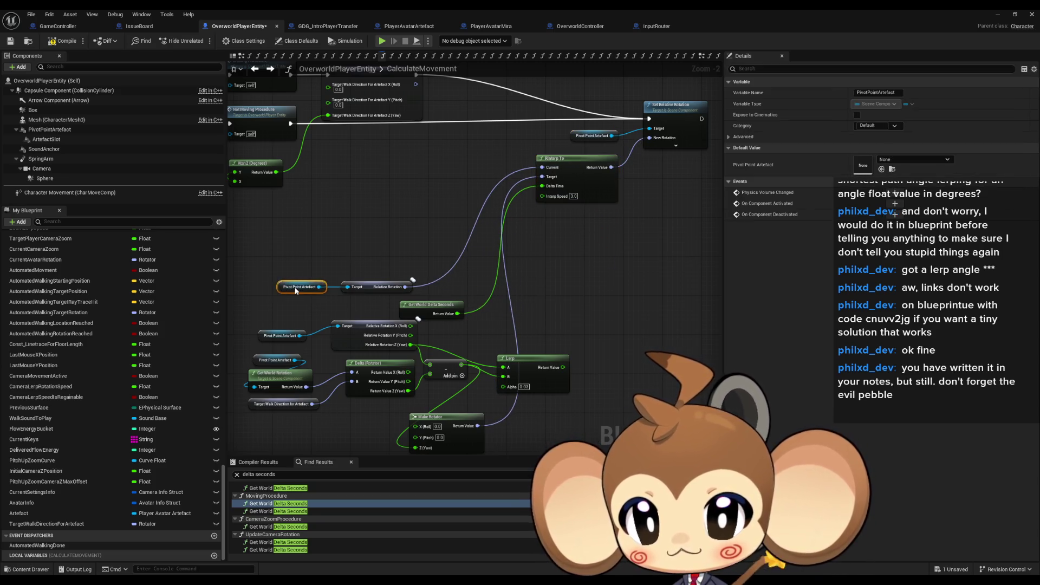
pyautogui.moveTo(283, 271); pyautogui.dragTo(416, 299)
pyautogui.moveTo(289, 296); pyautogui.dragTo(312, 287)
pyautogui.moveTo(411, 286); pyautogui.dragTo(426, 195)
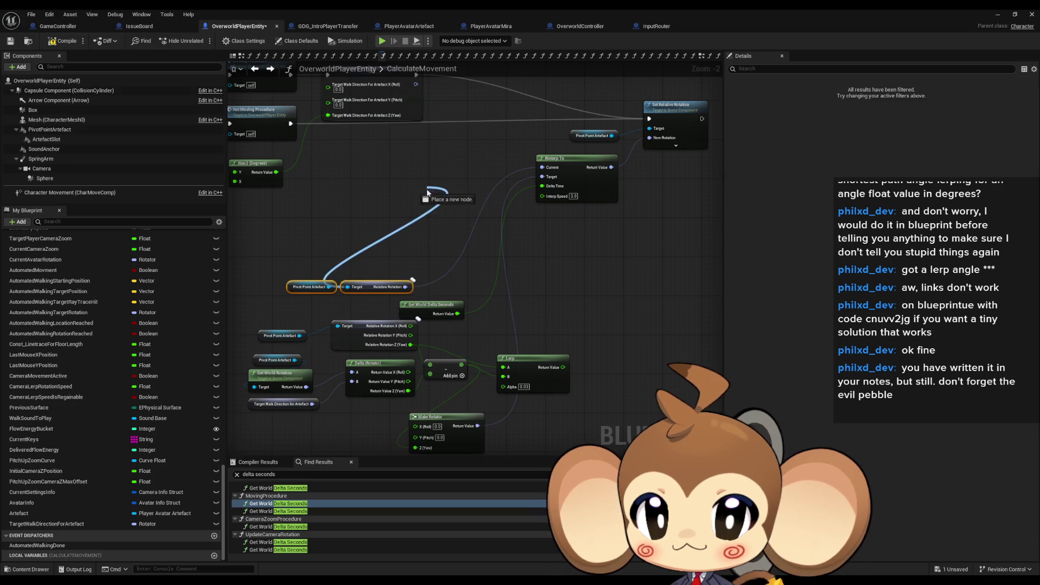
pyautogui.click(369, 285)
pyautogui.moveTo(370, 287)
pyautogui.mouseDown()
pyautogui.moveTo(460, 169)
pyautogui.moveTo(541, 166)
pyautogui.mouseUp()
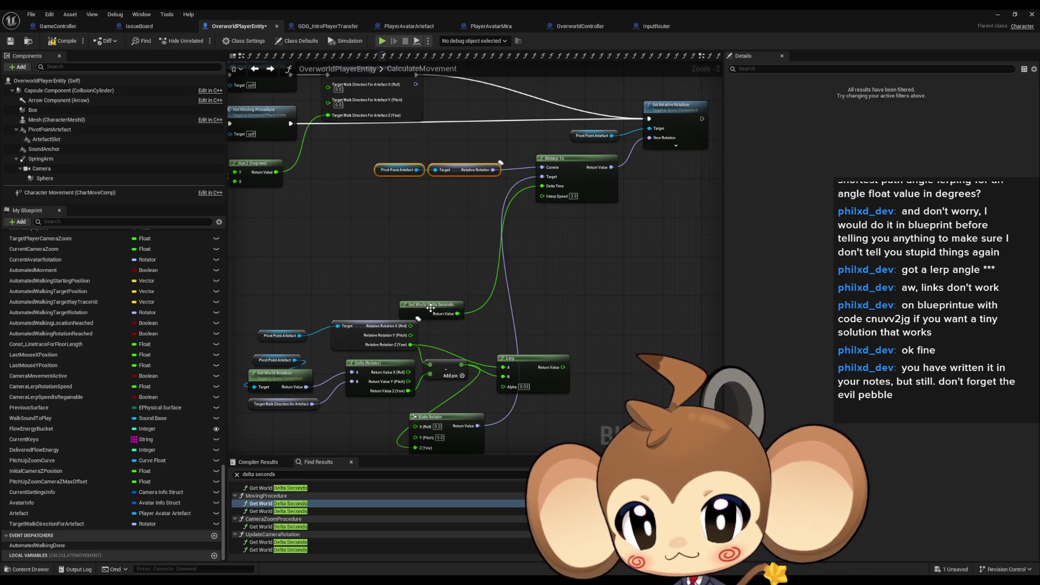
pyautogui.moveTo(427, 303)
pyautogui.mouseDown()
pyautogui.moveTo(548, 290)
pyautogui.moveTo(542, 186)
pyautogui.mouseUp()
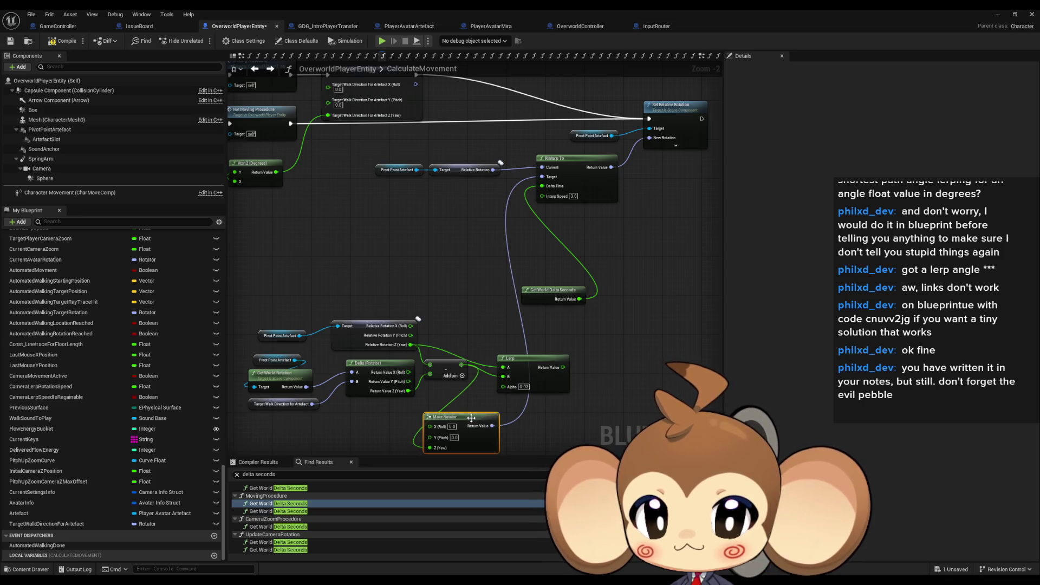
pyautogui.moveTo(469, 419)
pyautogui.mouseDown()
pyautogui.moveTo(457, 207)
pyautogui.moveTo(471, 183)
pyautogui.mouseUp()
# - Delete the leftover Lerp and move the rotation-difference group with Target Walk Direction under Make Rotator
pyautogui.click(519, 358)
pyautogui.press('Delete')
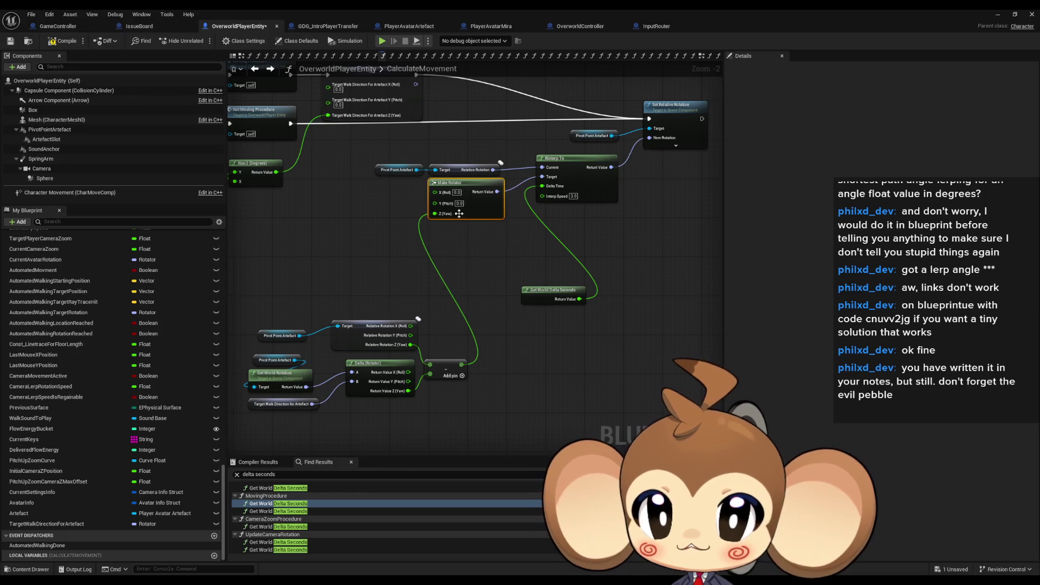
pyautogui.rightClick(472, 182)
pyautogui.moveTo(492, 372); pyautogui.dragTo(506, 359)
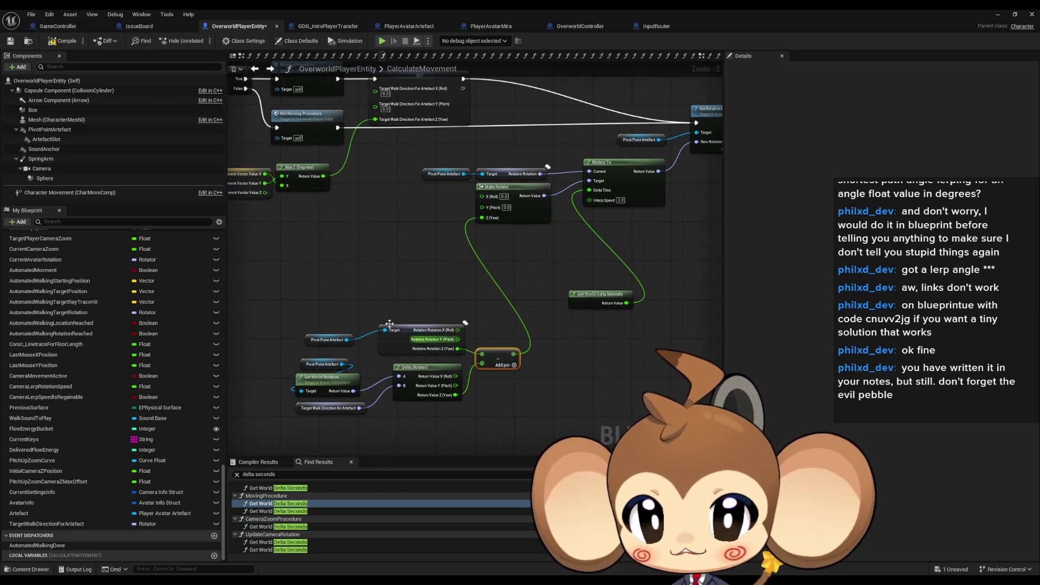
pyautogui.moveTo(536, 406); pyautogui.dragTo(276, 321)
pyautogui.moveTo(506, 359); pyautogui.dragTo(472, 262)
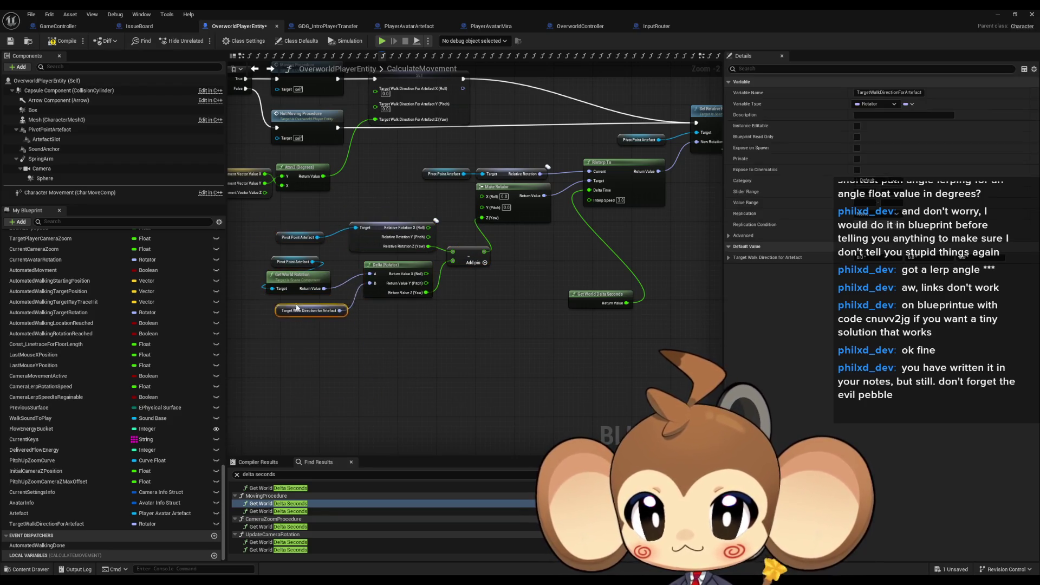
pyautogui.moveTo(313, 408); pyautogui.dragTo(300, 306)
pyautogui.click(566, 271)
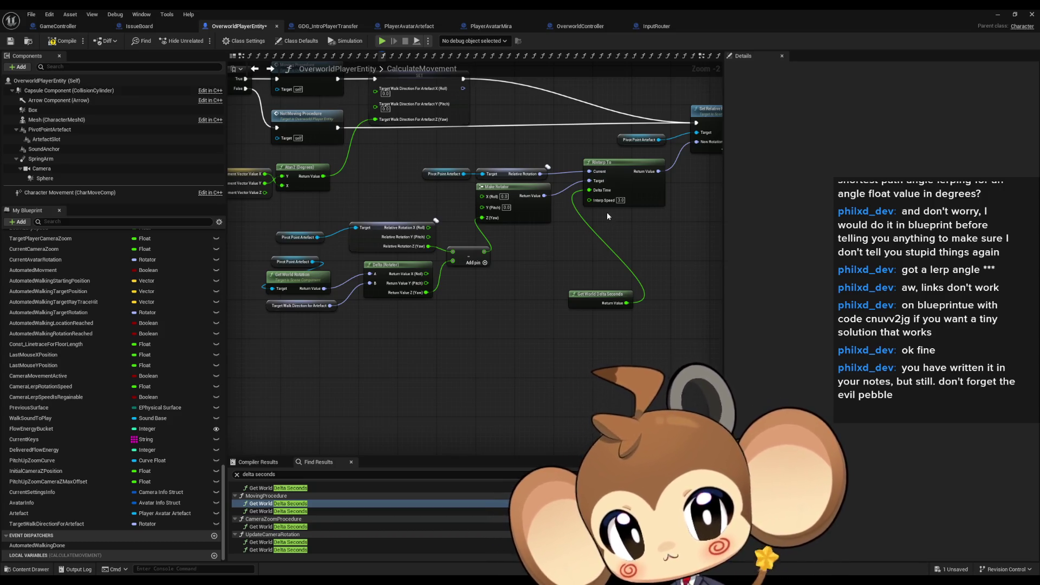
# - Align Pivot Point Artefact and place Get World Delta Seconds next to Make Rotator, viewing the whole calculation
pyautogui.moveTo(513, 227); pyautogui.dragTo(560, 249)
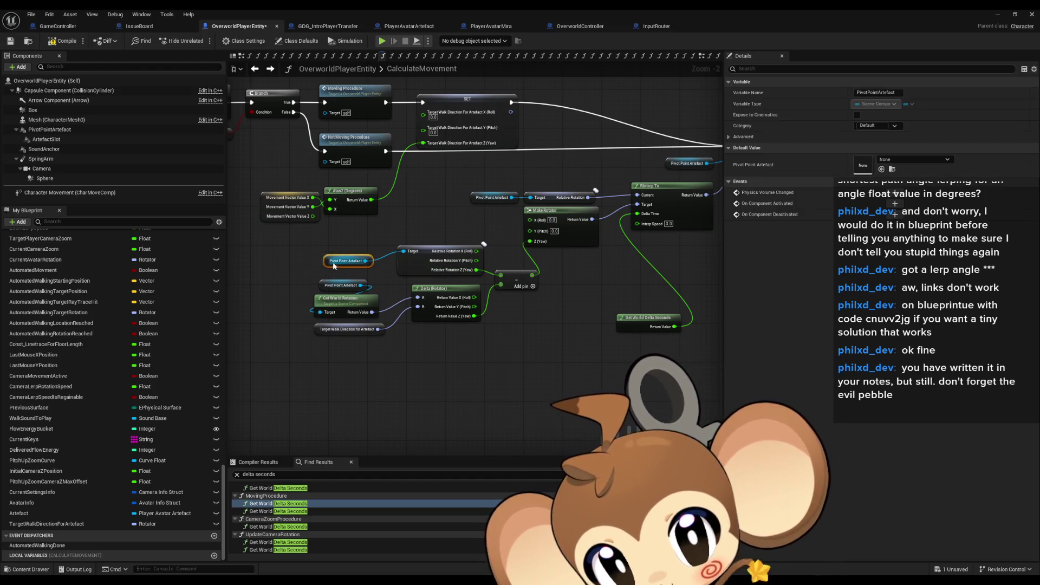
pyautogui.moveTo(345, 261); pyautogui.dragTo(366, 250)
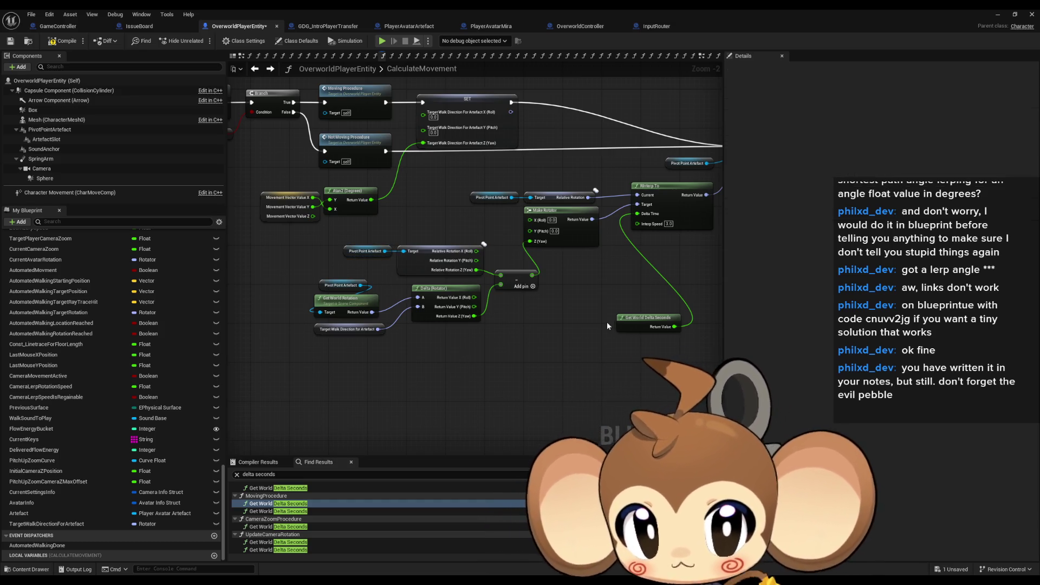
pyautogui.scroll(2, 426, 346)
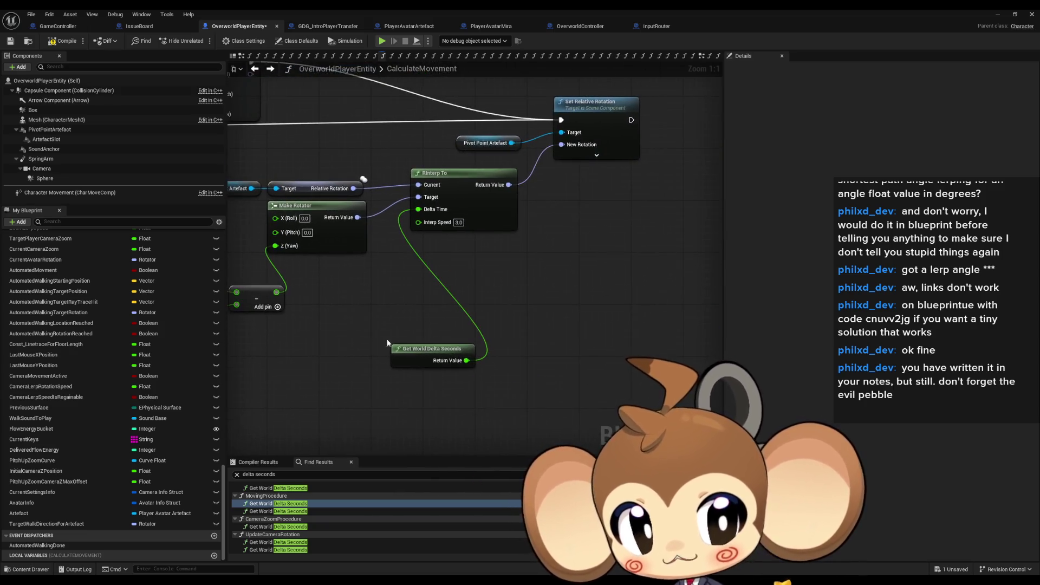
pyautogui.moveTo(390, 348); pyautogui.dragTo(323, 271)
pyautogui.click(520, 296)
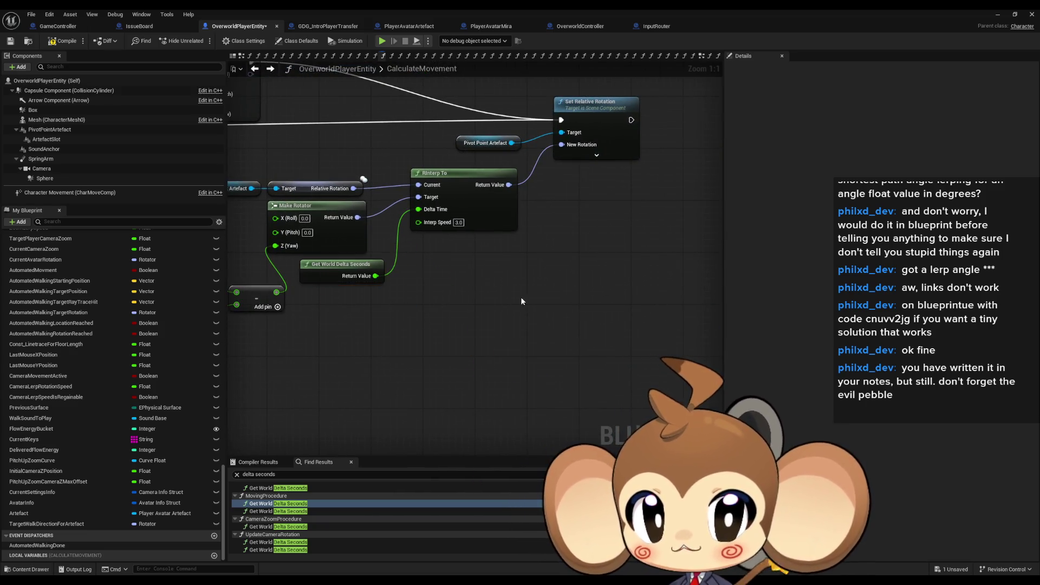
pyautogui.scroll(-3, 437, 316)
pyautogui.moveTo(515, 387); pyautogui.dragTo(569, 301)
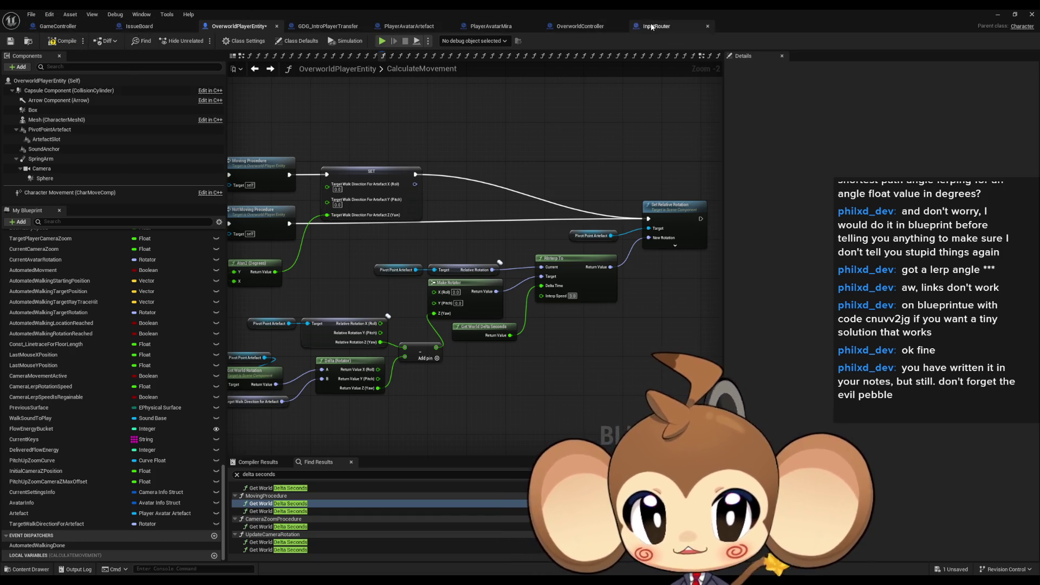
# - Delete the 'artefact slot needs to rotate' note from IssueBoard, leaving blinking as the top note
pyautogui.click(139, 27)
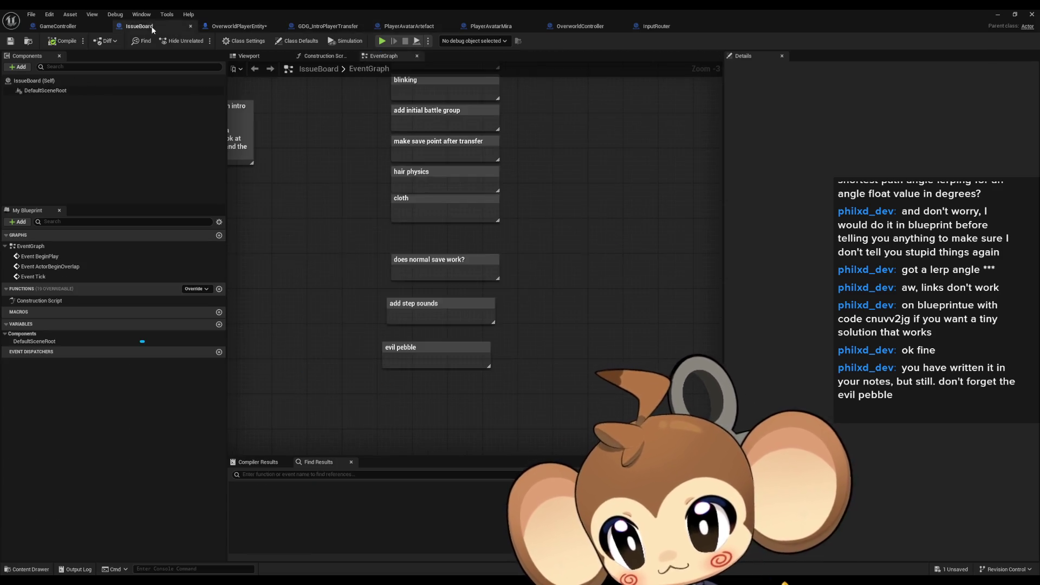
pyautogui.scroll(2, 518, 325)
pyautogui.click(504, 205)
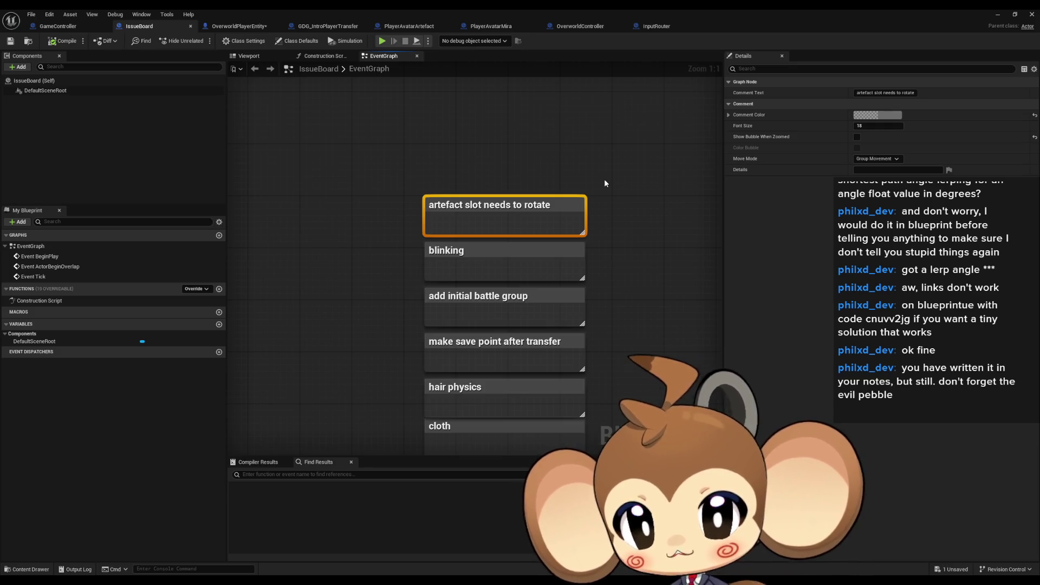
pyautogui.press('Delete')
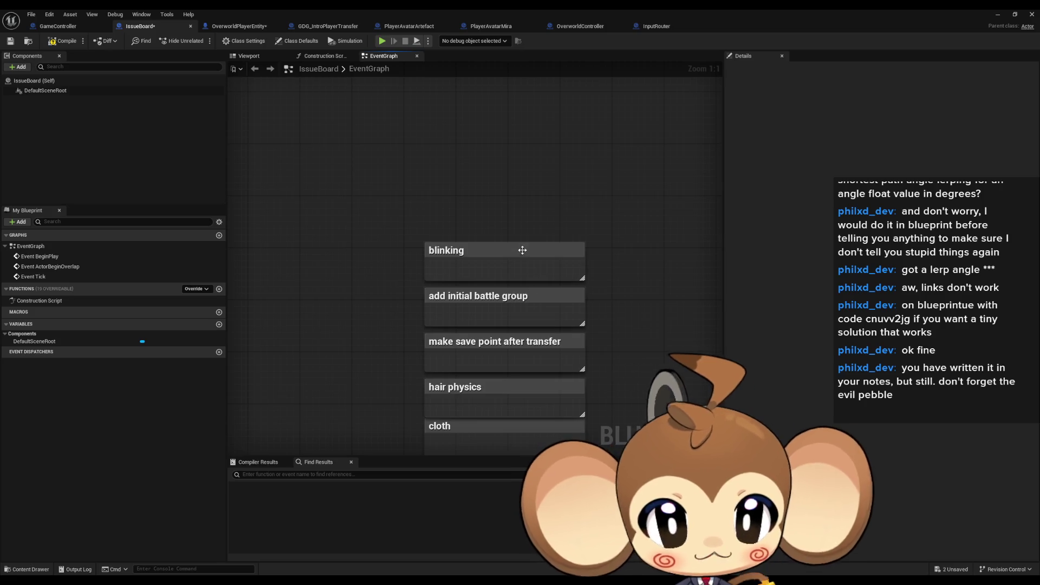
pyautogui.moveTo(407, 248); pyautogui.dragTo(587, 210)
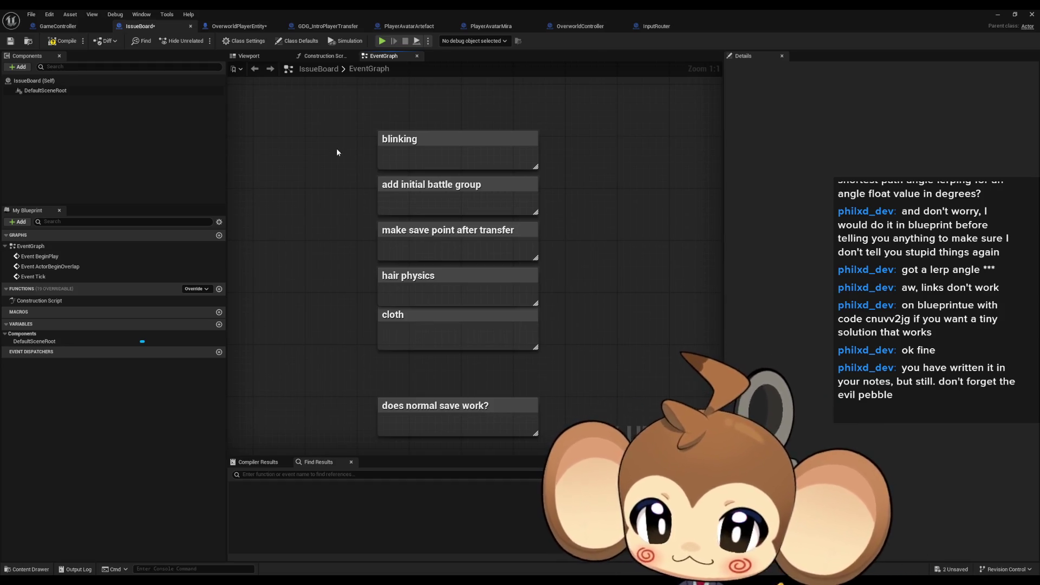
pyautogui.moveTo(337, 111); pyautogui.dragTo(508, 158)
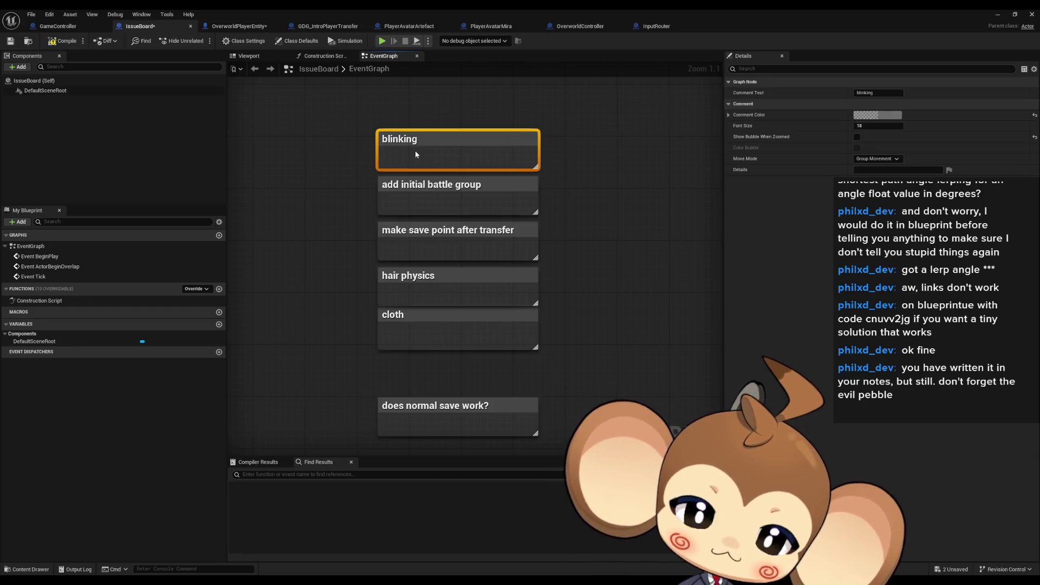
pyautogui.click(292, 174)
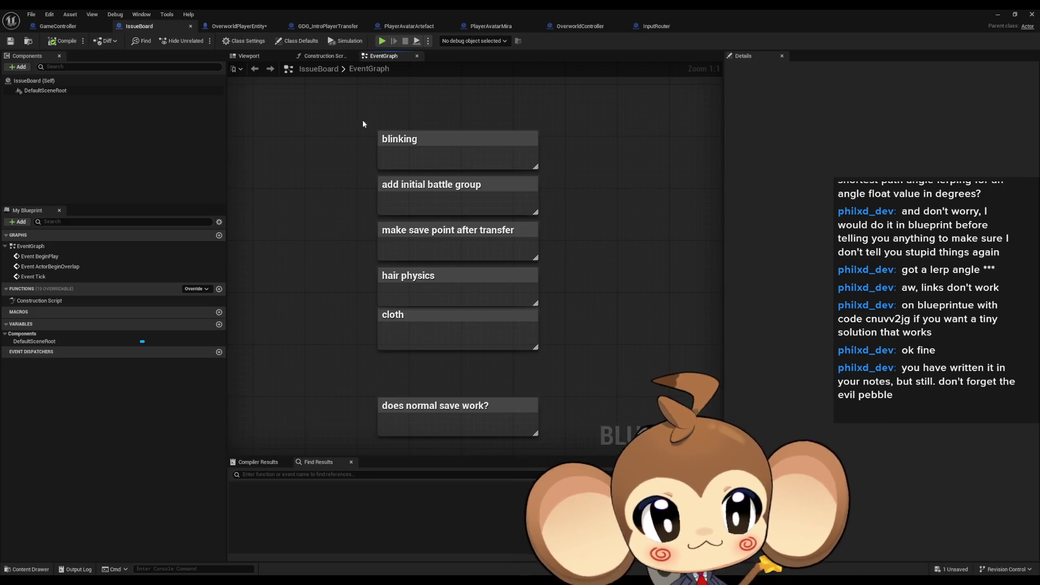
# - Browse Content > 3d > Characters > Mira and open the MiraRun animation
pyautogui.click(998, 13)
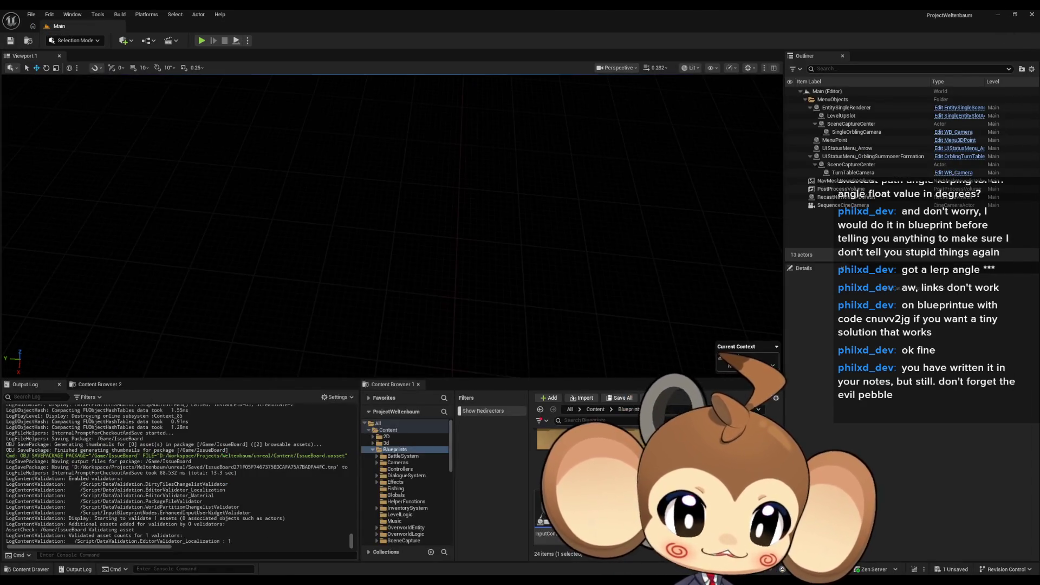
pyautogui.click(388, 430)
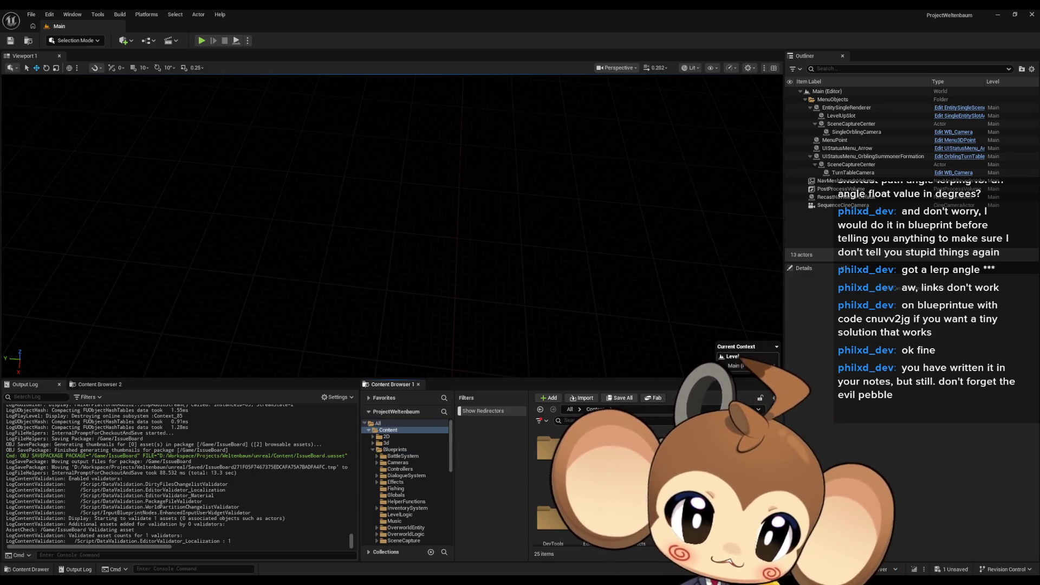
pyautogui.click(385, 443)
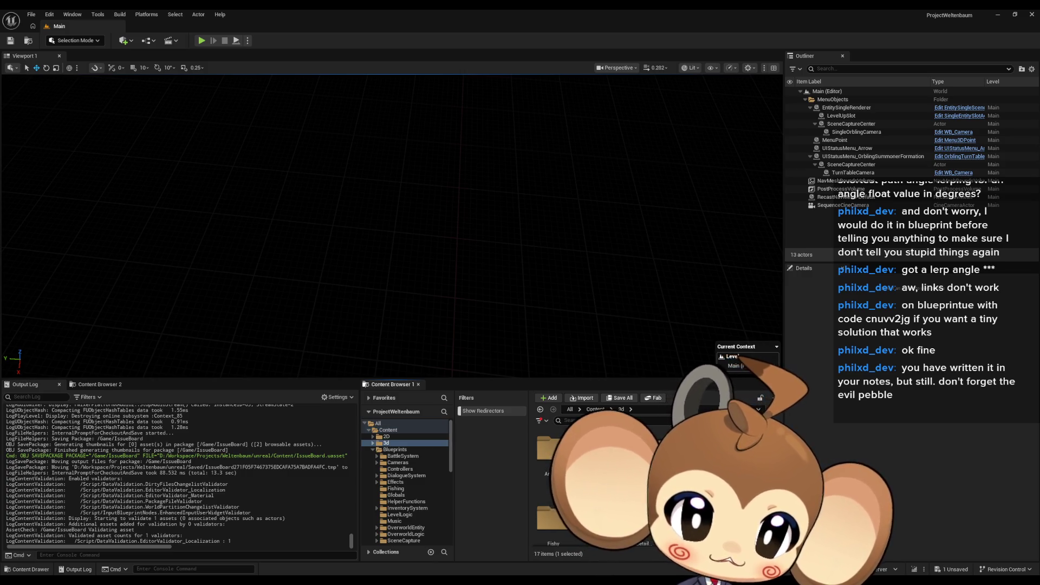
pyautogui.doubleClick(395, 456)
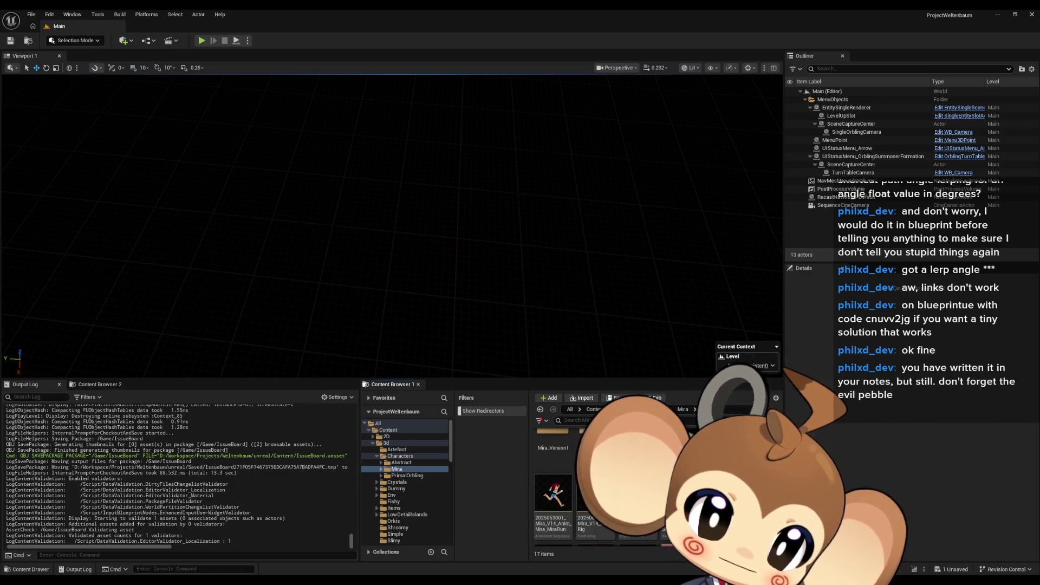
pyautogui.doubleClick(553, 492)
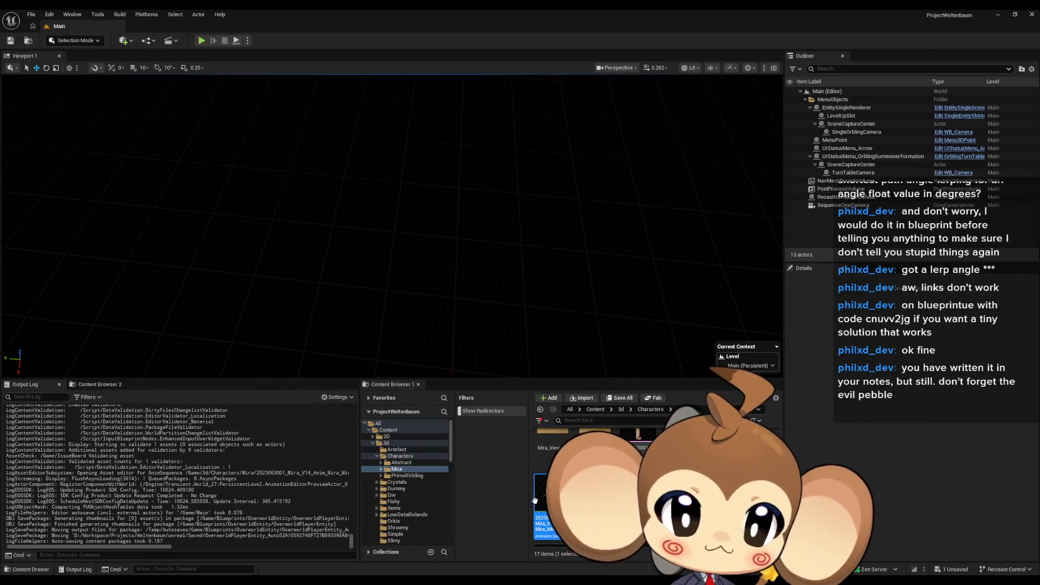
pyautogui.rightClick(543, 512)
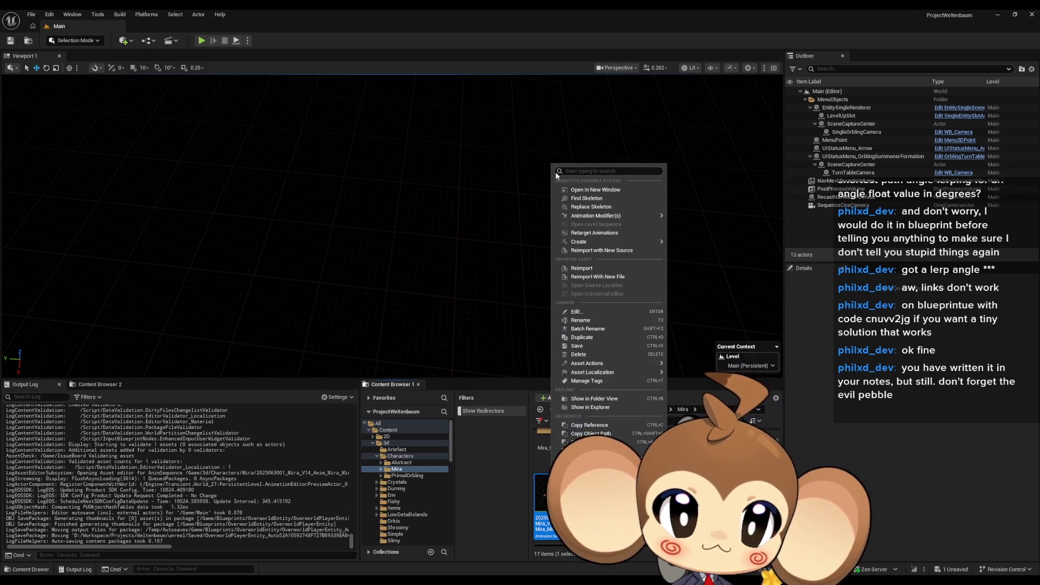
pyautogui.moveTo(595, 215)
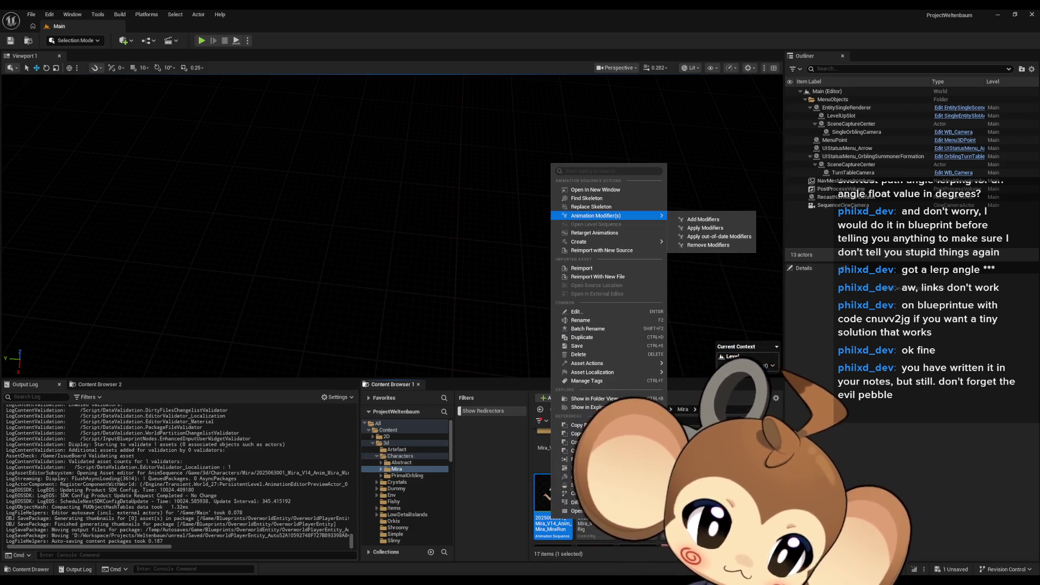
pyautogui.press('Escape')
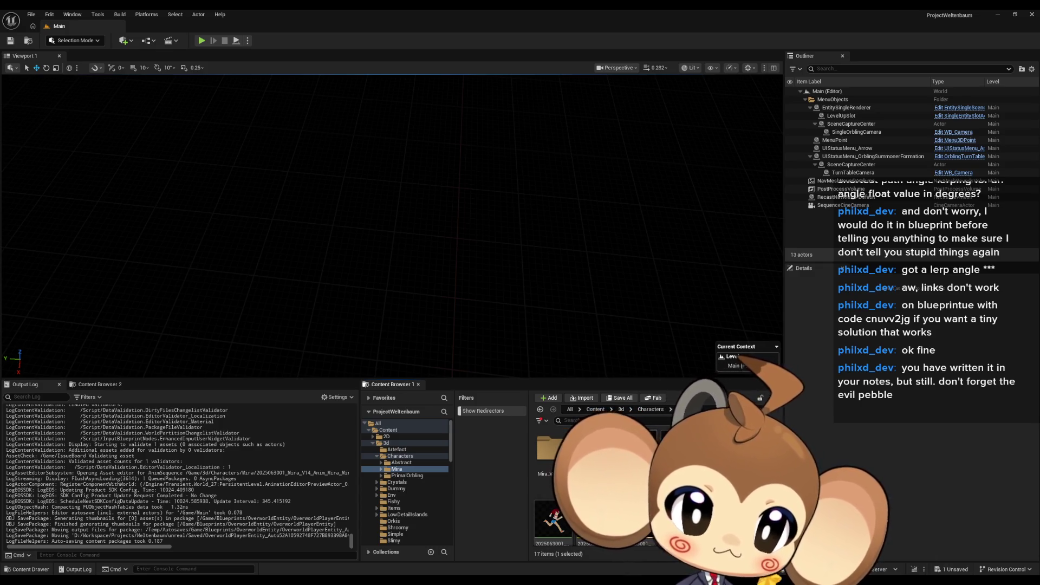
pyautogui.rightClick(646, 439)
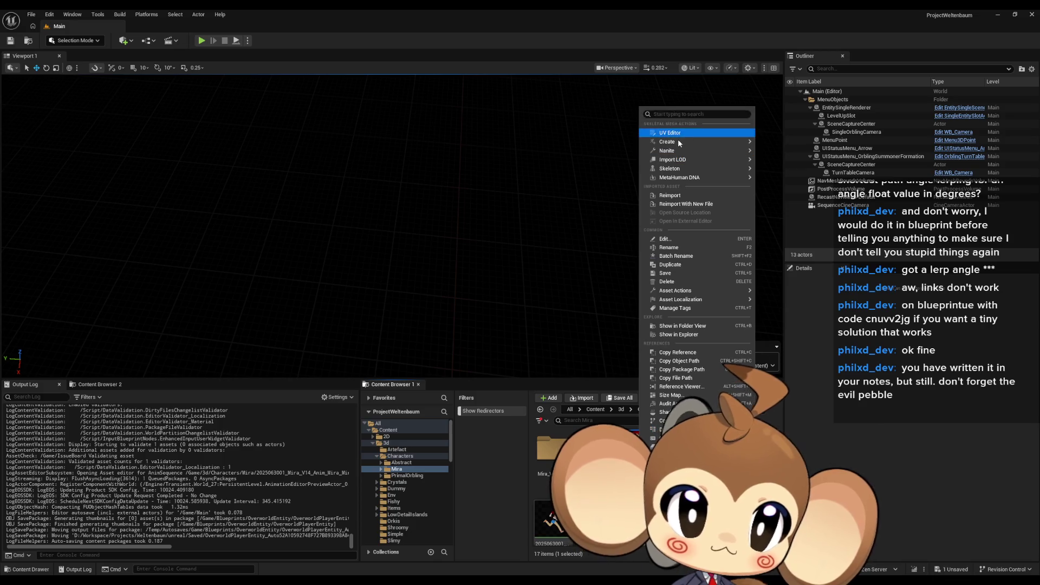
pyautogui.moveTo(696, 141)
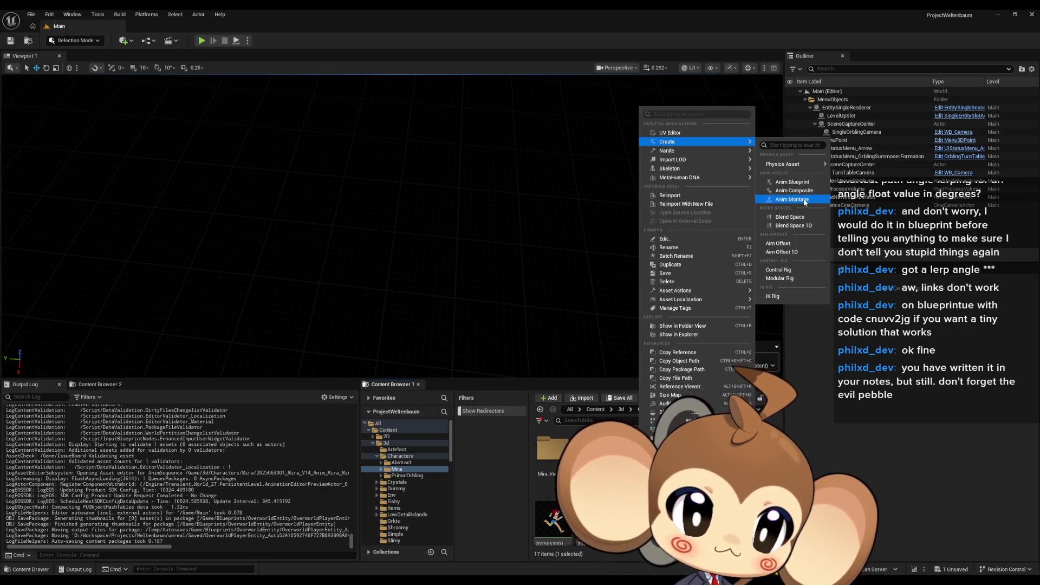
# - Create a trial Anim Montage from the skeleton, then bring up creation actions on a Mira_Version2 asset
pyautogui.click(805, 201)
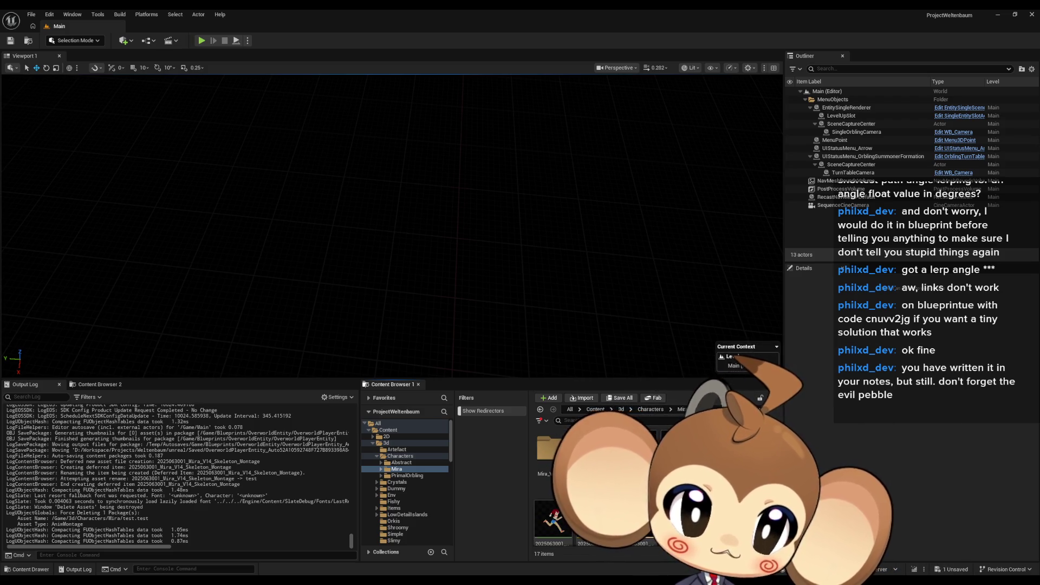
pyautogui.rightClick(755, 390)
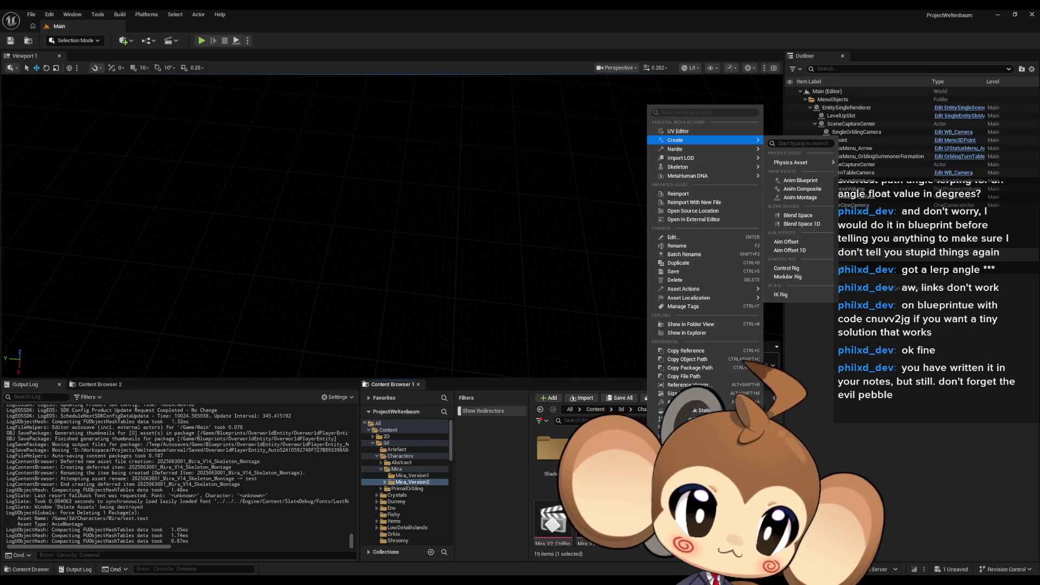
pyautogui.press('Escape')
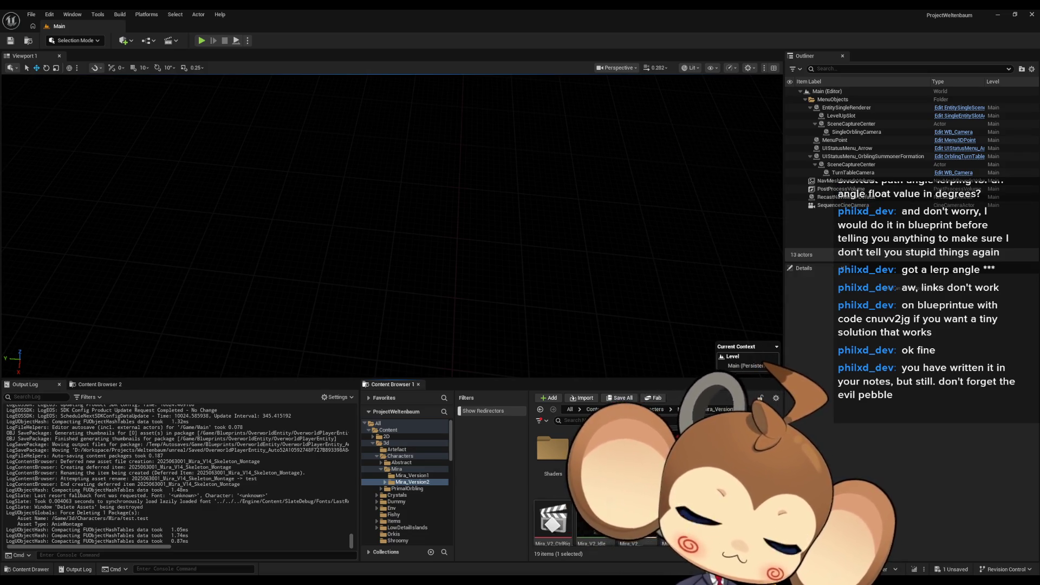
pyautogui.rightClick(629, 525)
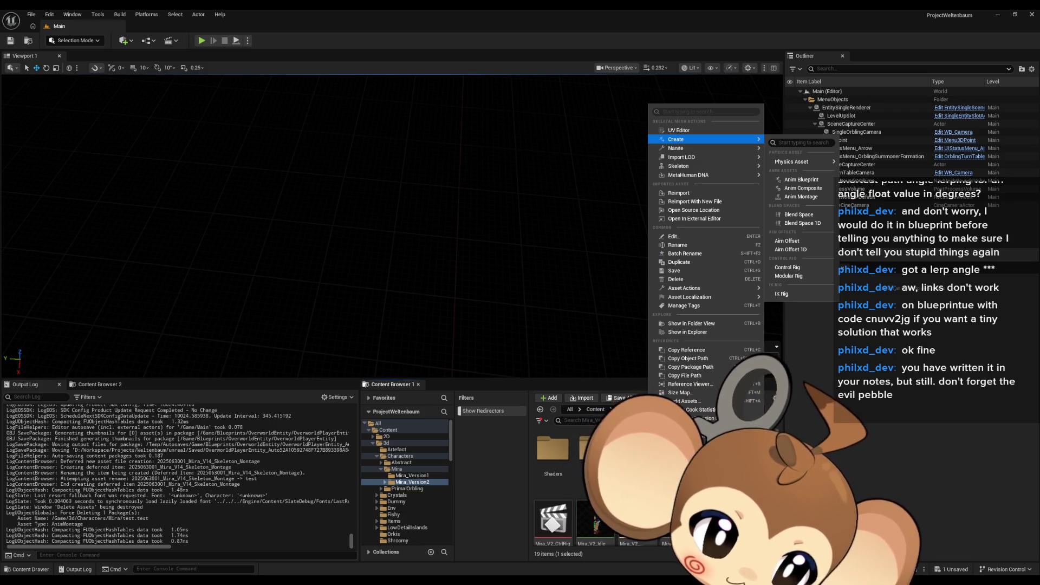
pyautogui.press('Escape')
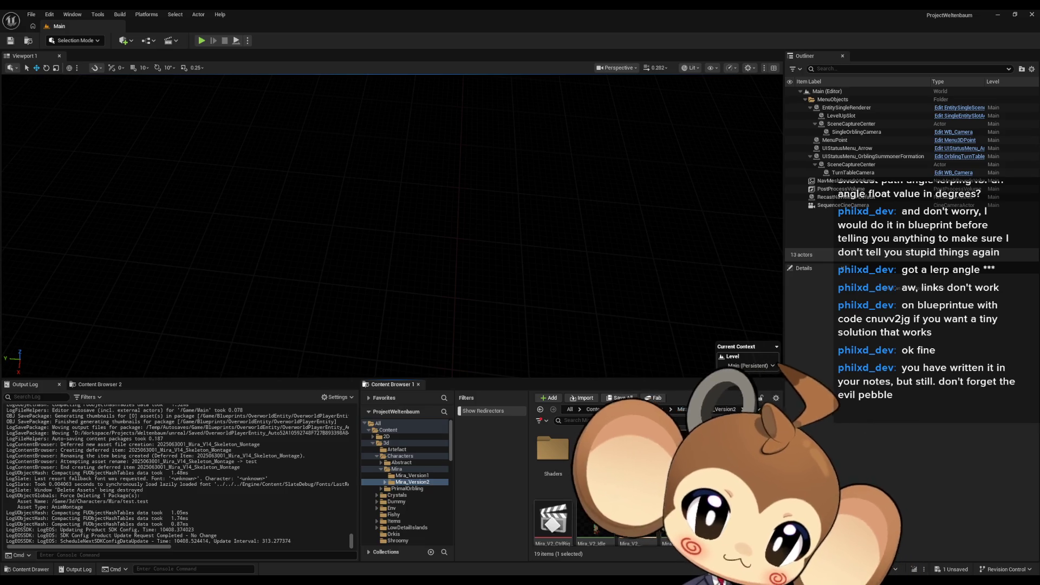
# - Browse the Content Browser's new-asset menu twice without creating anything
pyautogui.rightClick(756, 491)
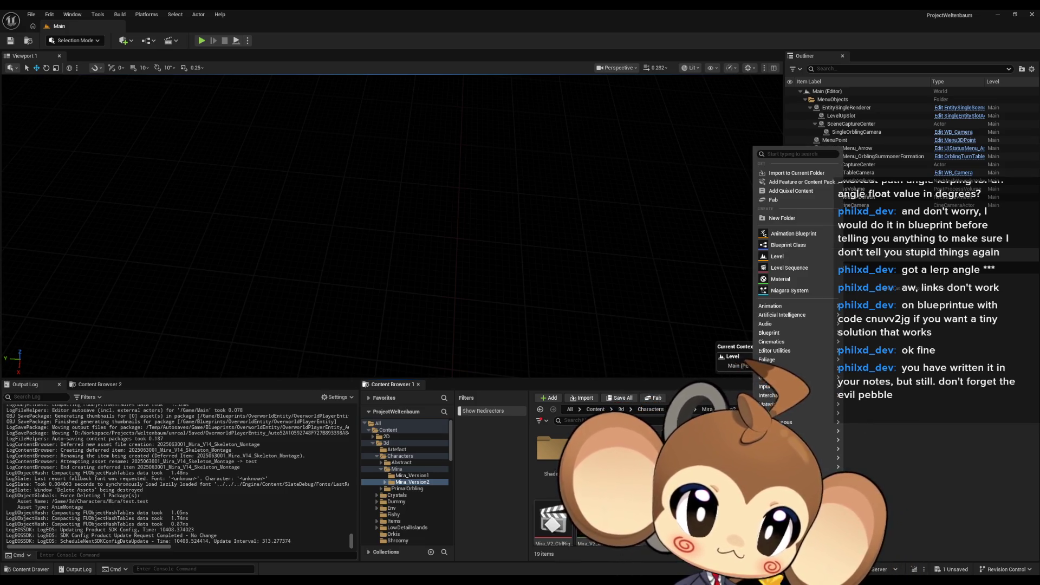
pyautogui.moveTo(770, 306)
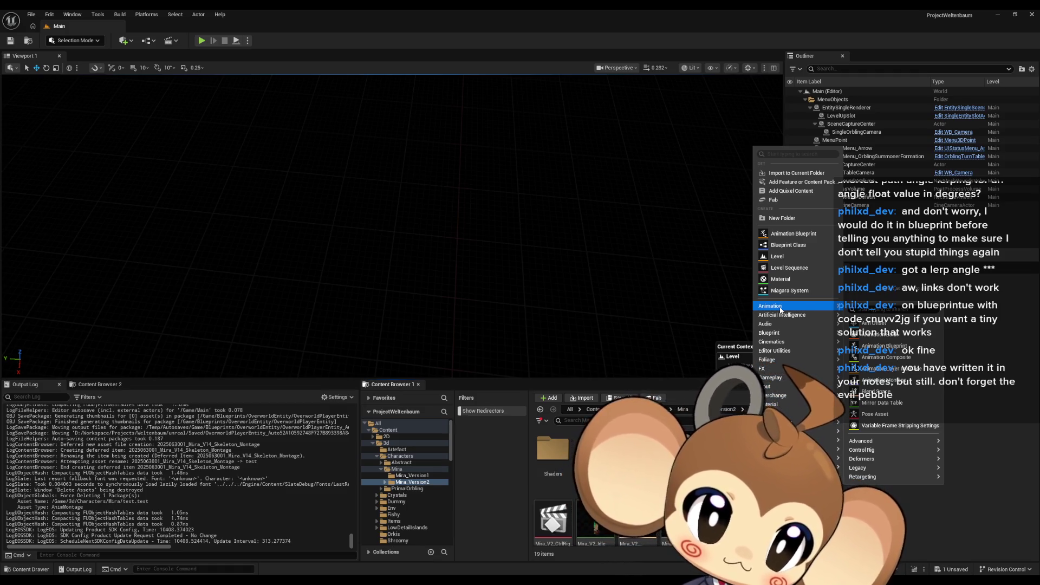
pyautogui.press('Escape')
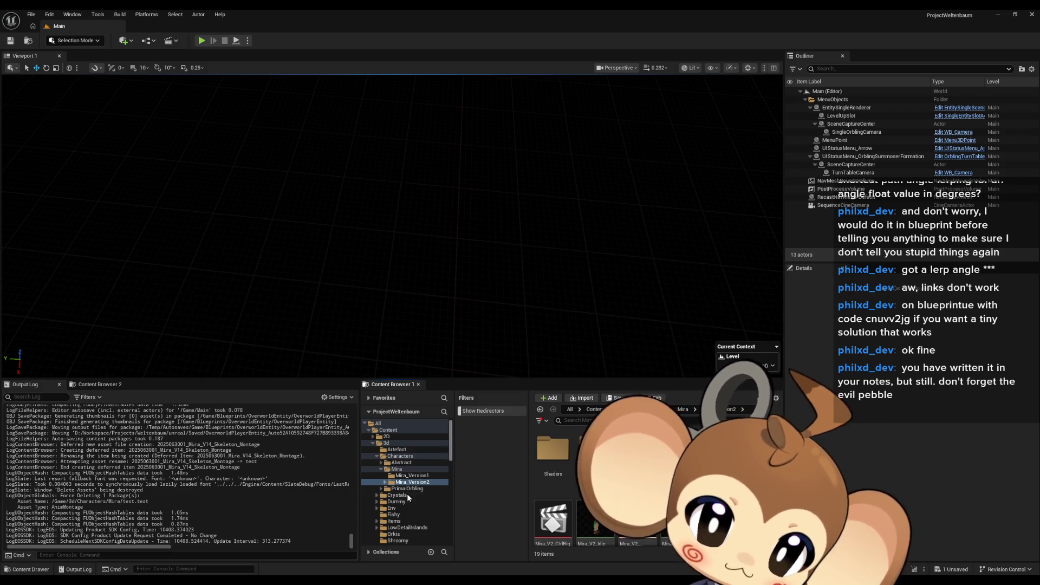
pyautogui.rightClick(753, 487)
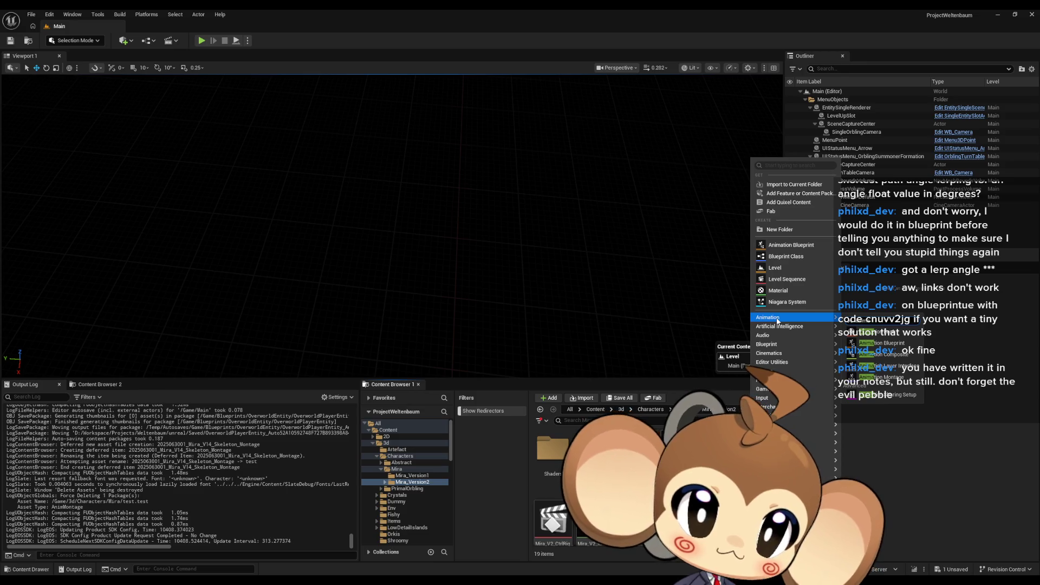
pyautogui.press('Escape')
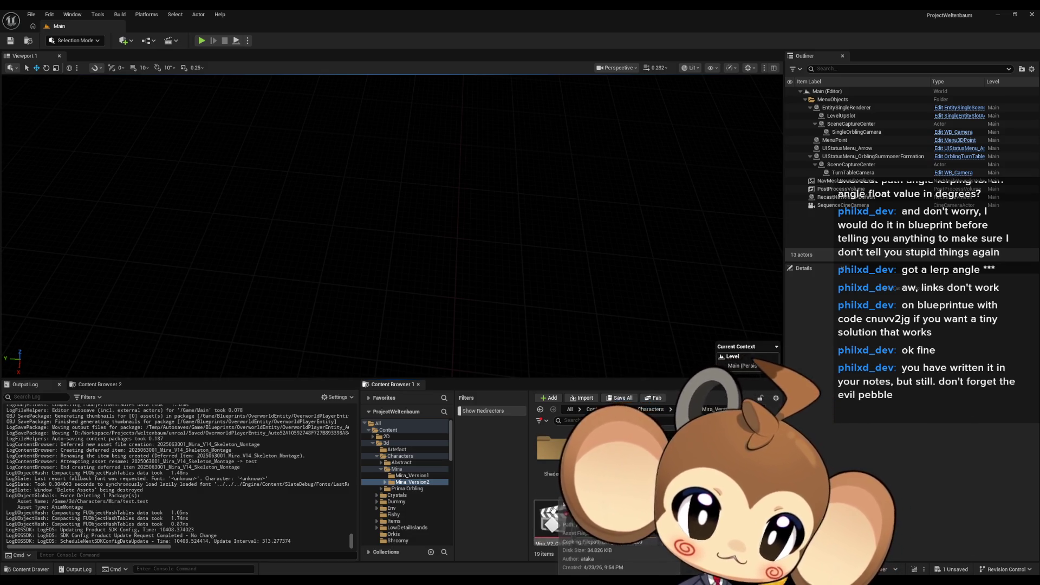
# - Open the Mira_V2_CtrlRig take and close its Sequencer window, leaving the level viewport
pyautogui.click(552, 519)
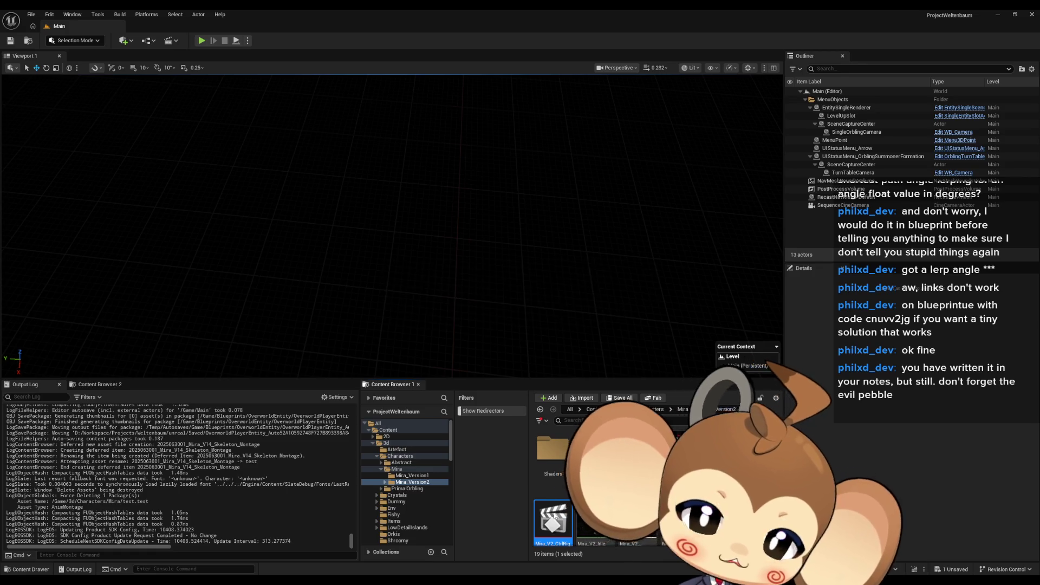
pyautogui.doubleClick(554, 520)
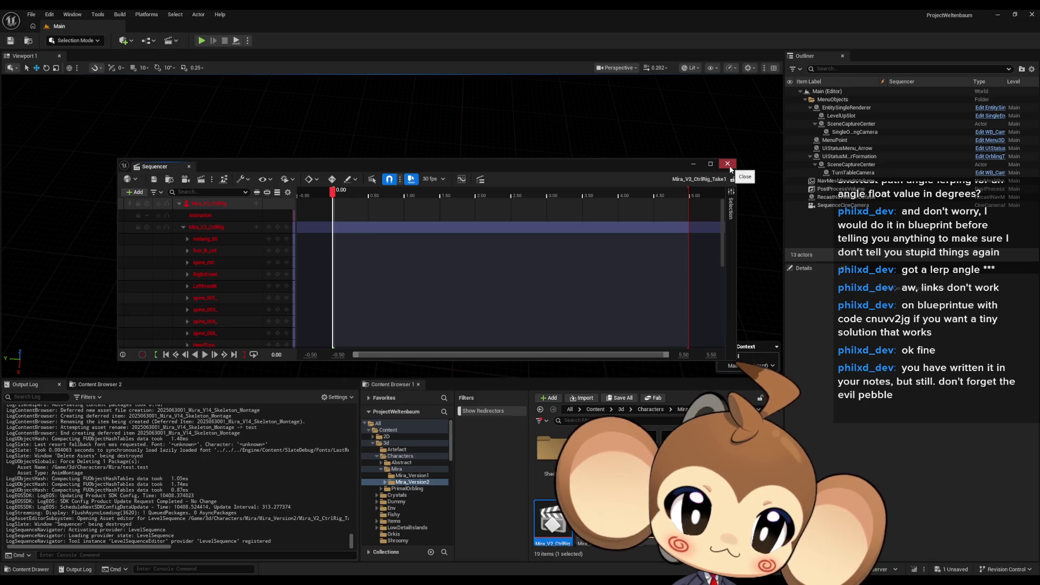
pyautogui.click(728, 166)
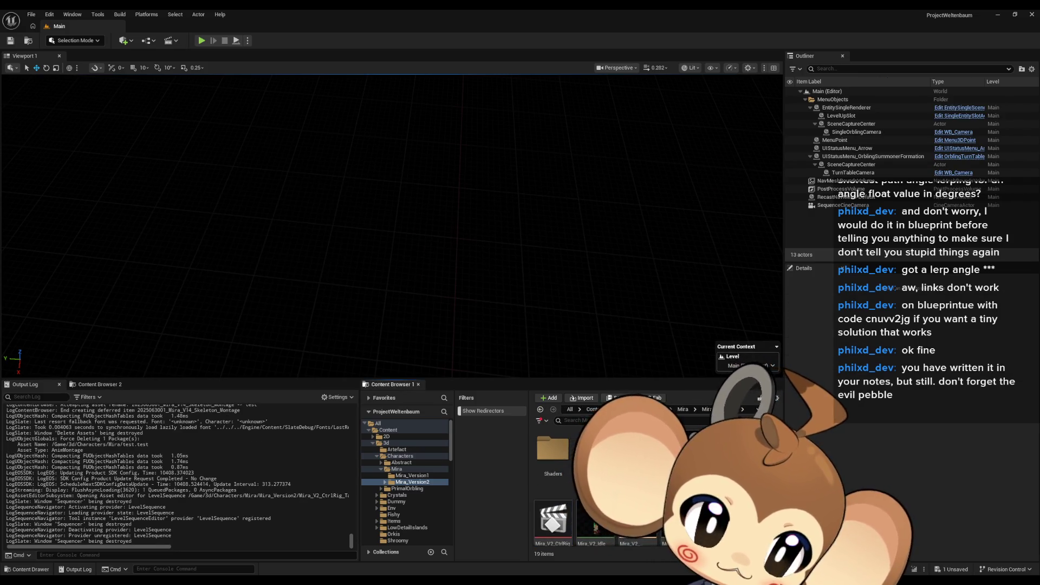
# - Create the level sequence mirav2animationscreator in Mira_Version2 and glance at its add-track list
pyautogui.rightClick(749, 480)
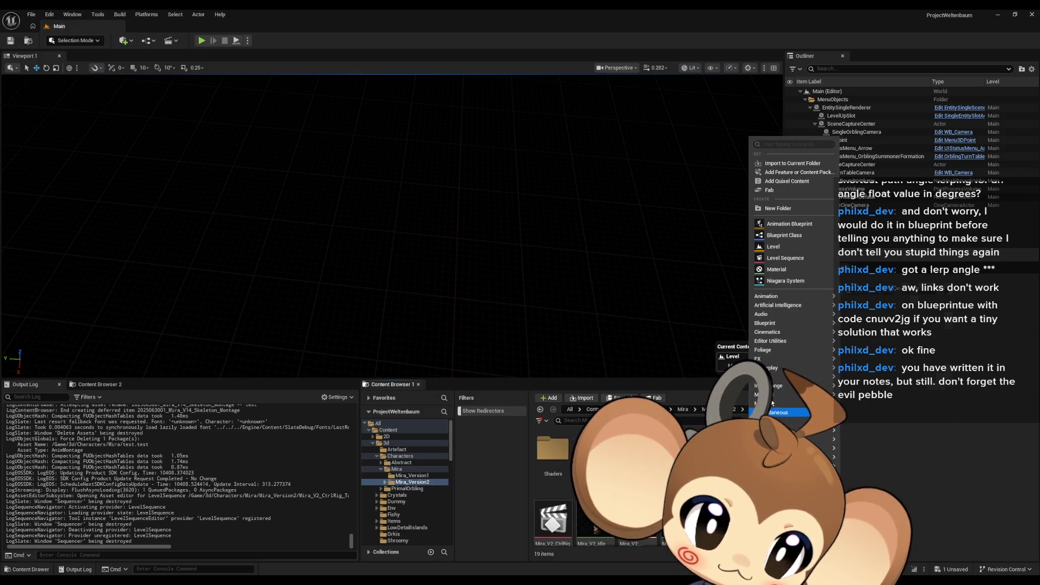
pyautogui.click(785, 257)
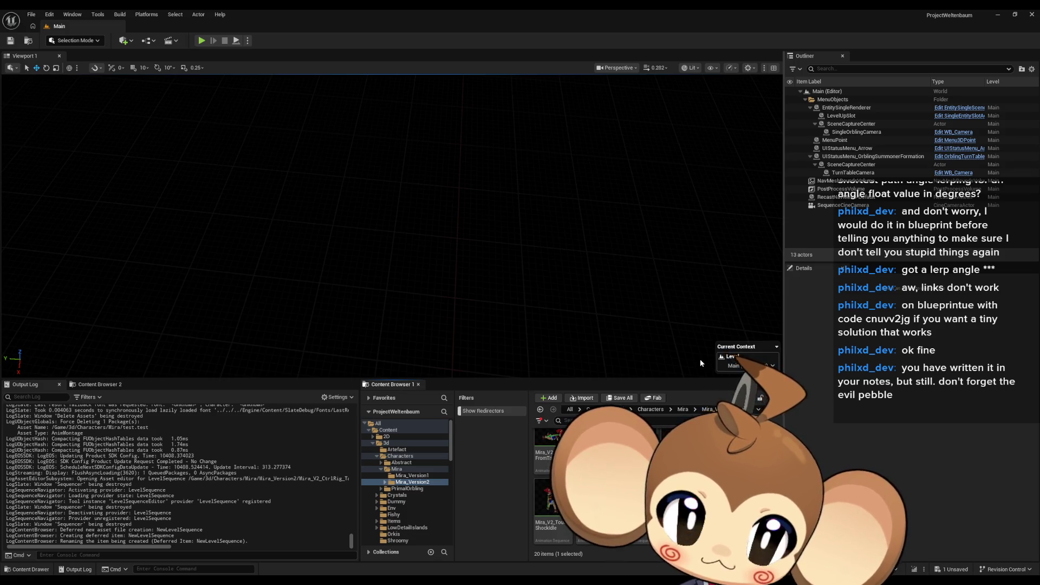
pyautogui.press('Return')
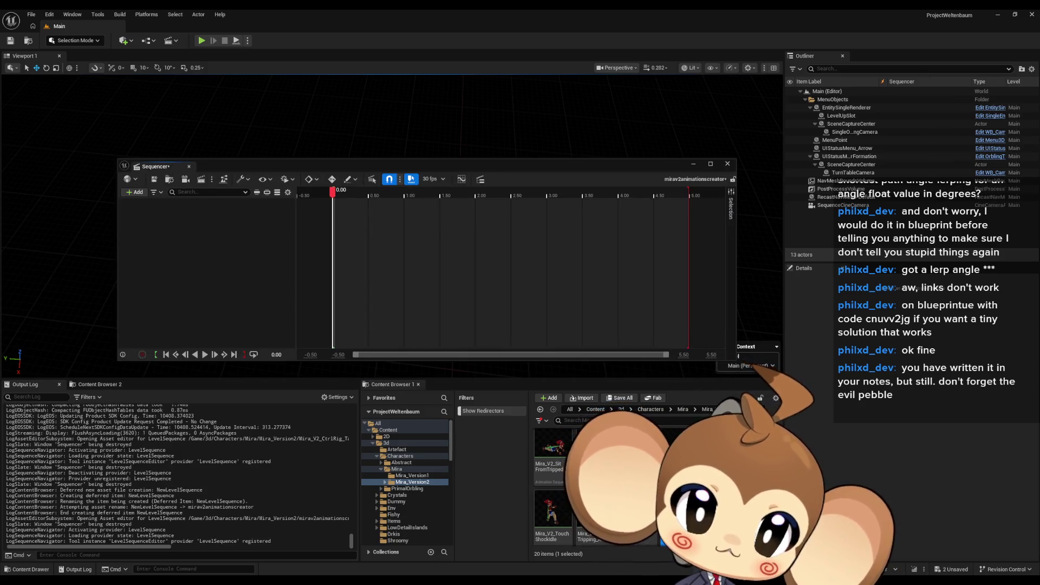
pyautogui.click(137, 192)
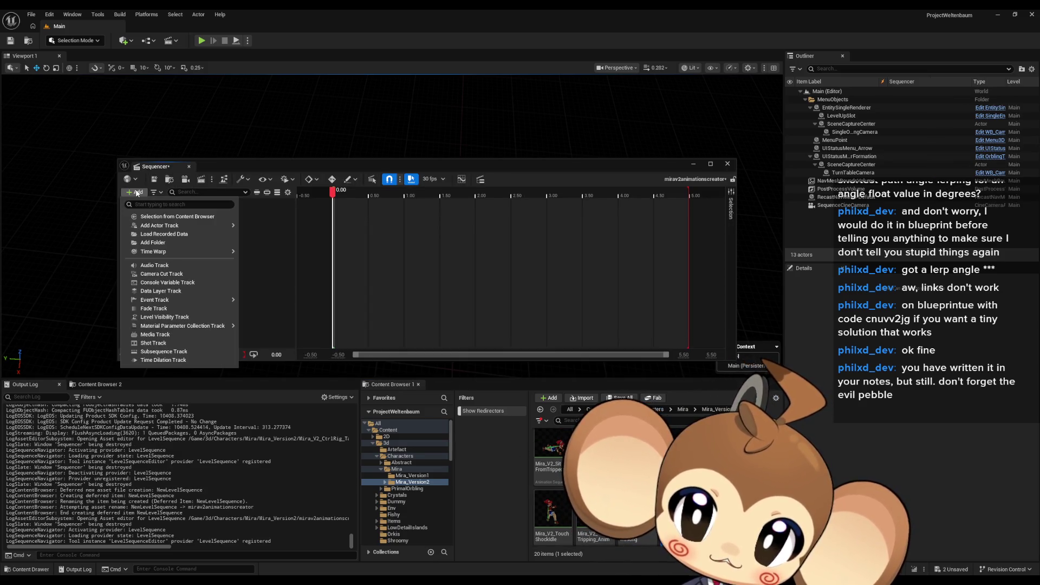
pyautogui.write('mira')
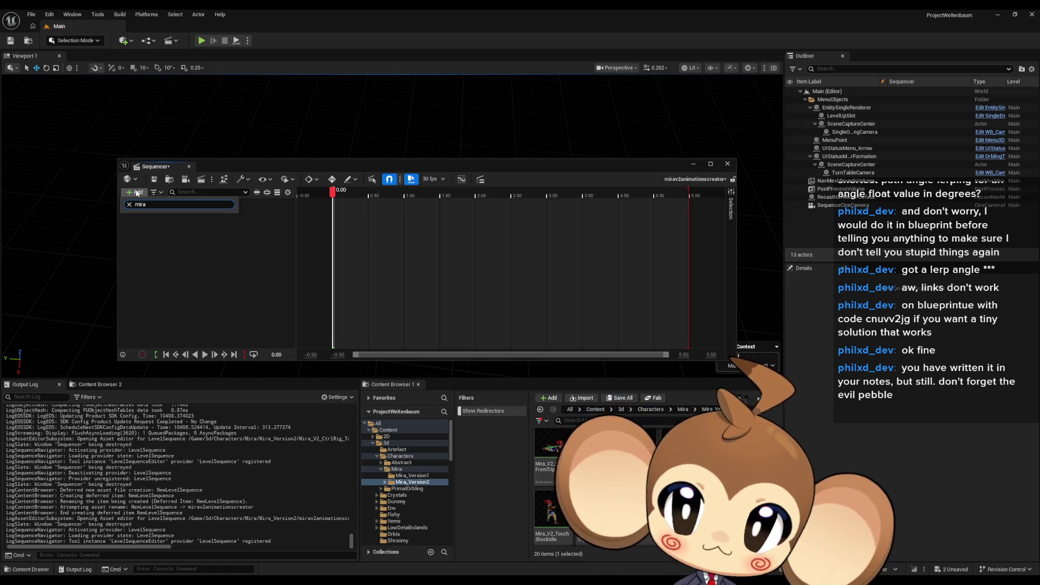
pyautogui.press('Escape')
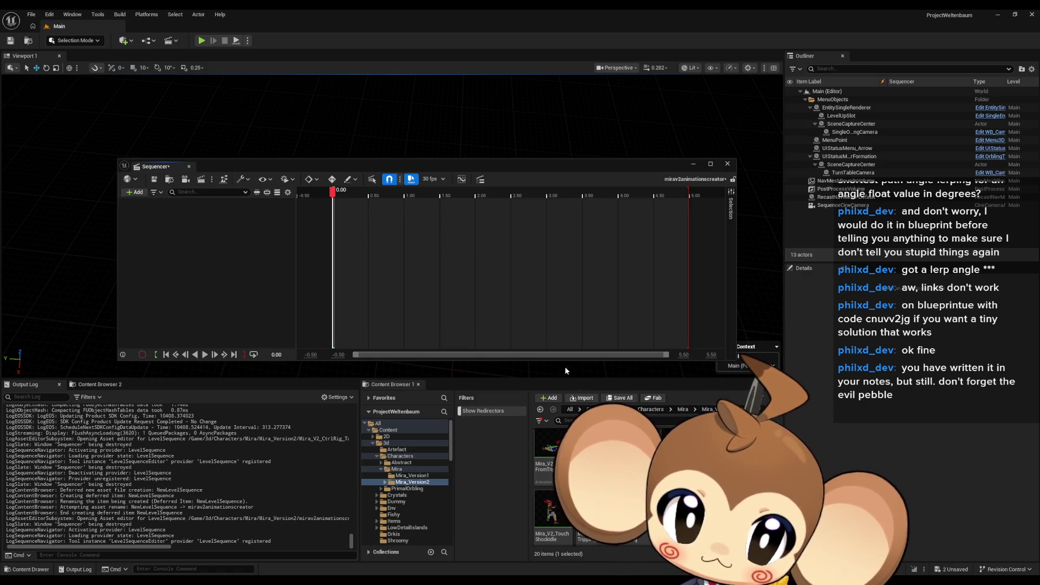
# - Add the Mira_V2 actor as a sequence binding with Animation and Transform tracks
pyautogui.click(137, 191)
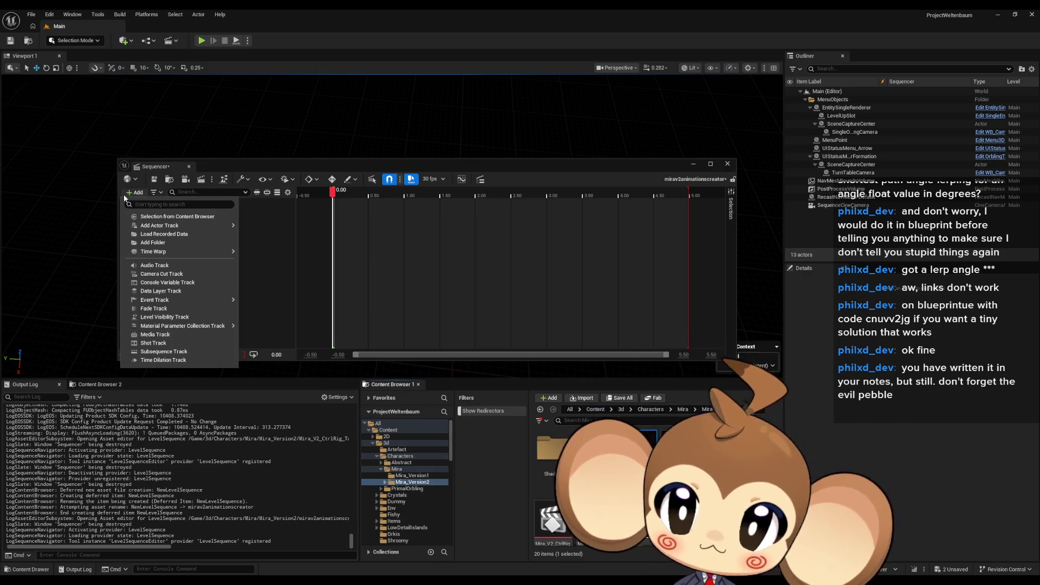
pyautogui.click(177, 216)
pyautogui.click(276, 228)
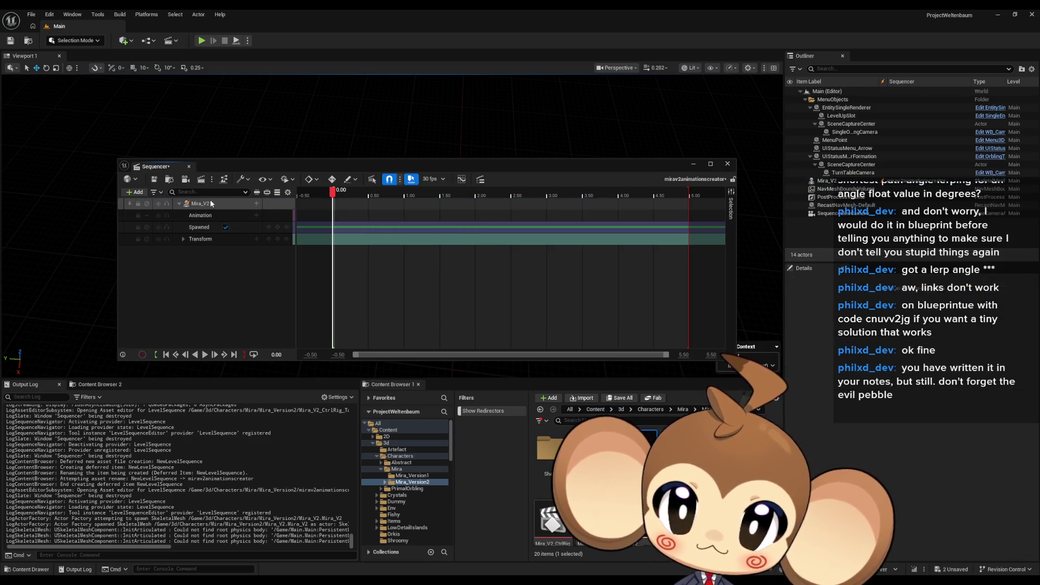
pyautogui.rightClick(208, 203)
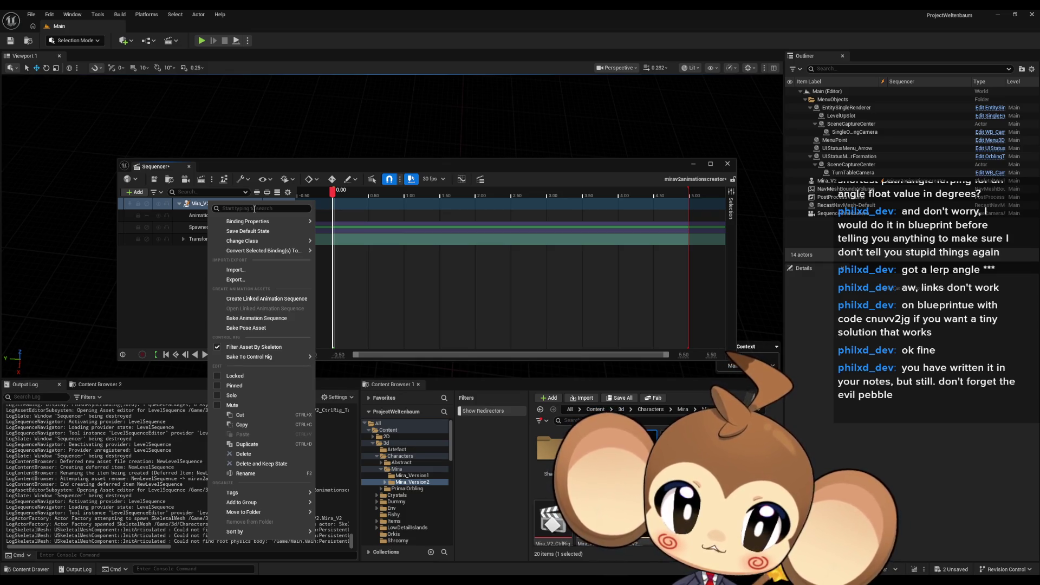
pyautogui.click(141, 357)
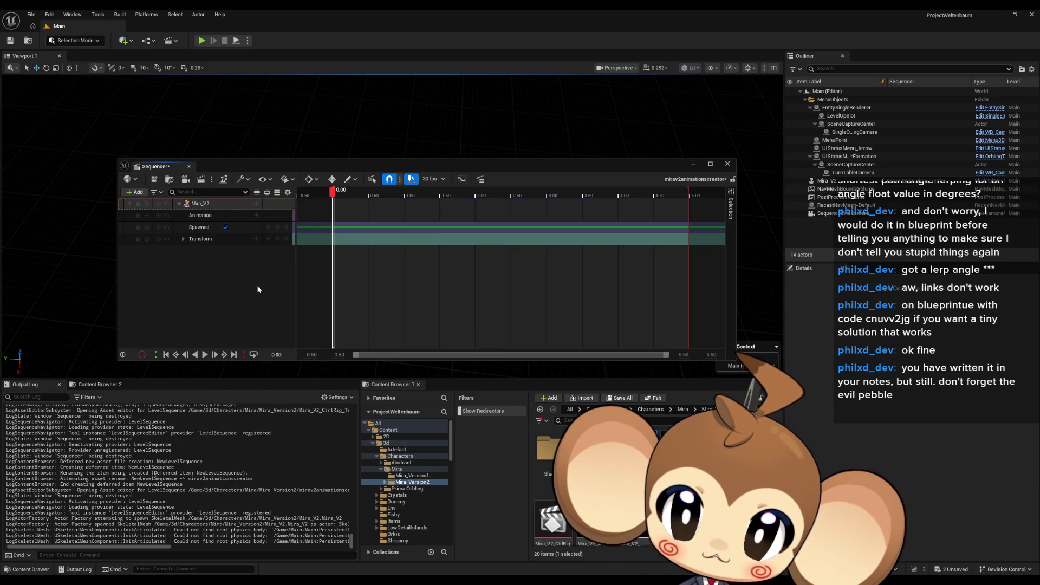
pyautogui.scroll(-3, 441, 235)
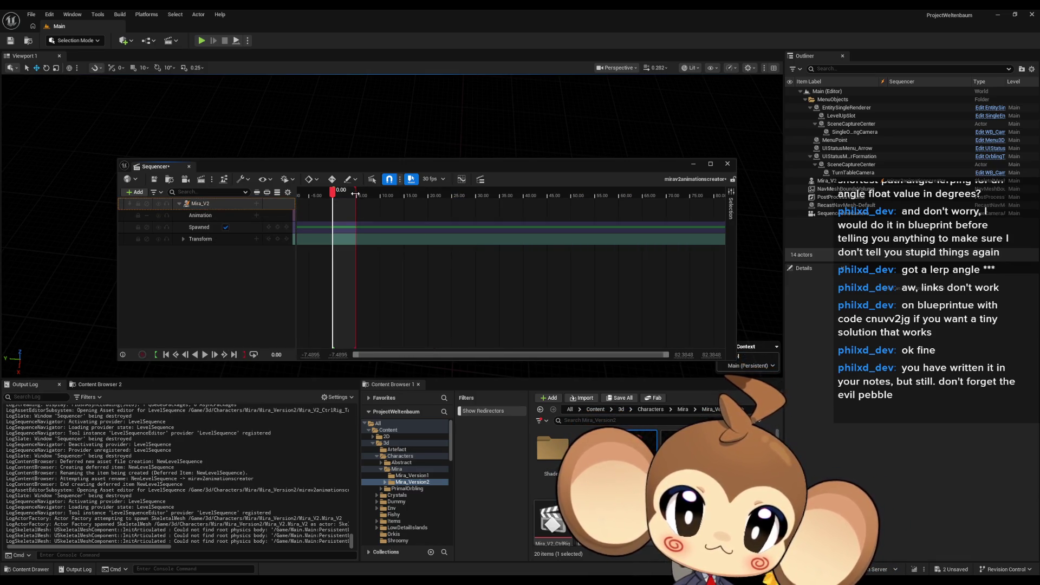
# - Drag the playback end marker so the sequence range ends at about 30 seconds
pyautogui.moveTo(355, 207); pyautogui.dragTo(537, 207)
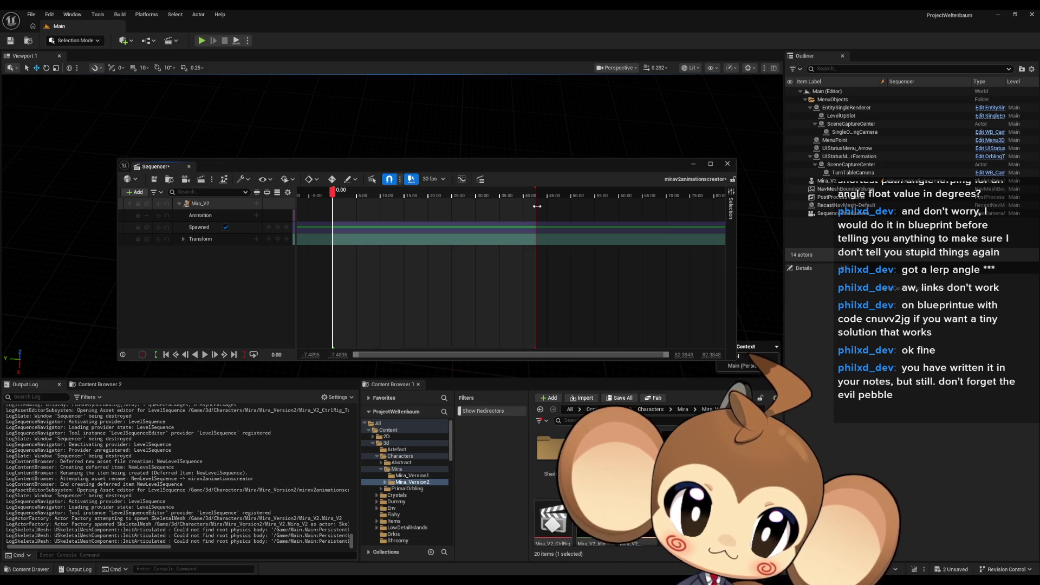
pyautogui.moveTo(530, 210); pyautogui.dragTo(485, 227)
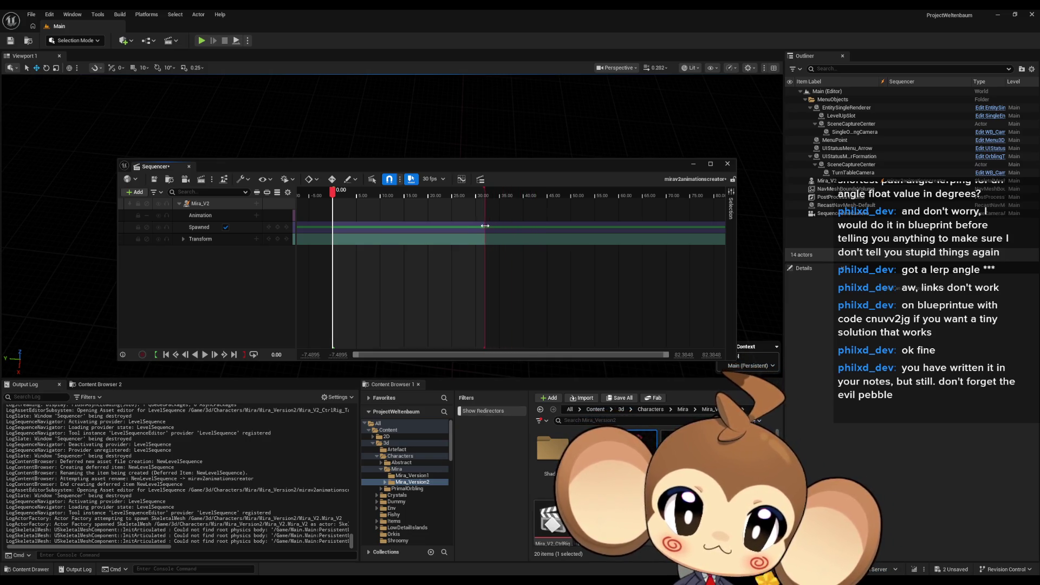
pyautogui.scroll(6, 478, 227)
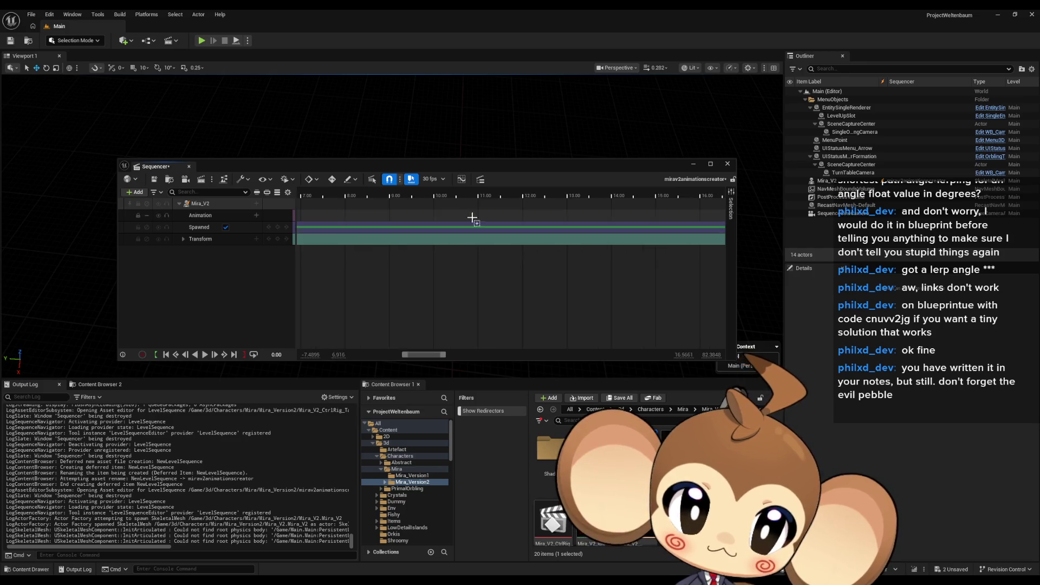
pyautogui.scroll(-5, 488, 211)
pyautogui.scroll(-2, 373, 200)
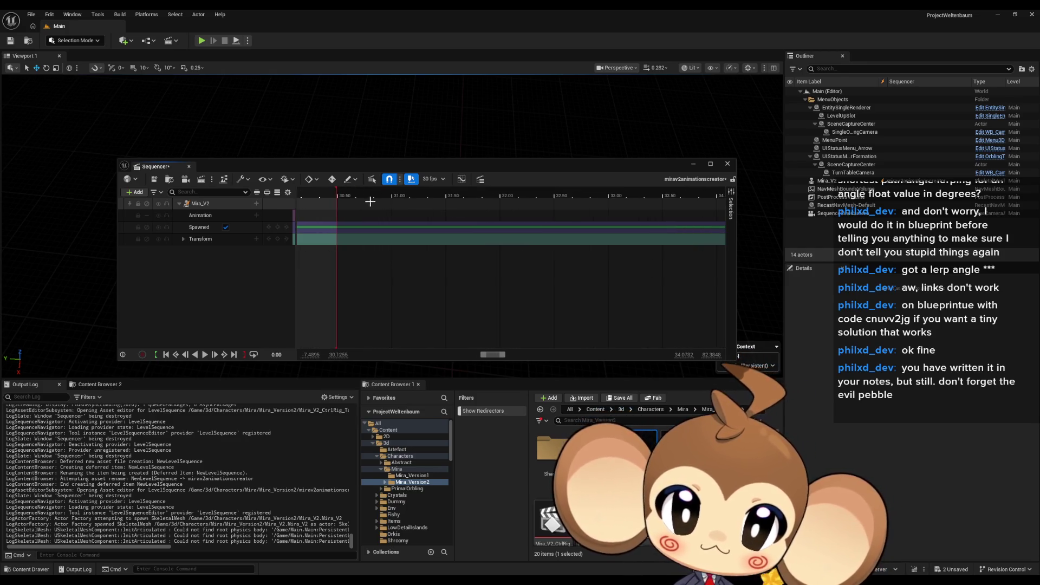
pyautogui.moveTo(337, 208); pyautogui.dragTo(373, 206)
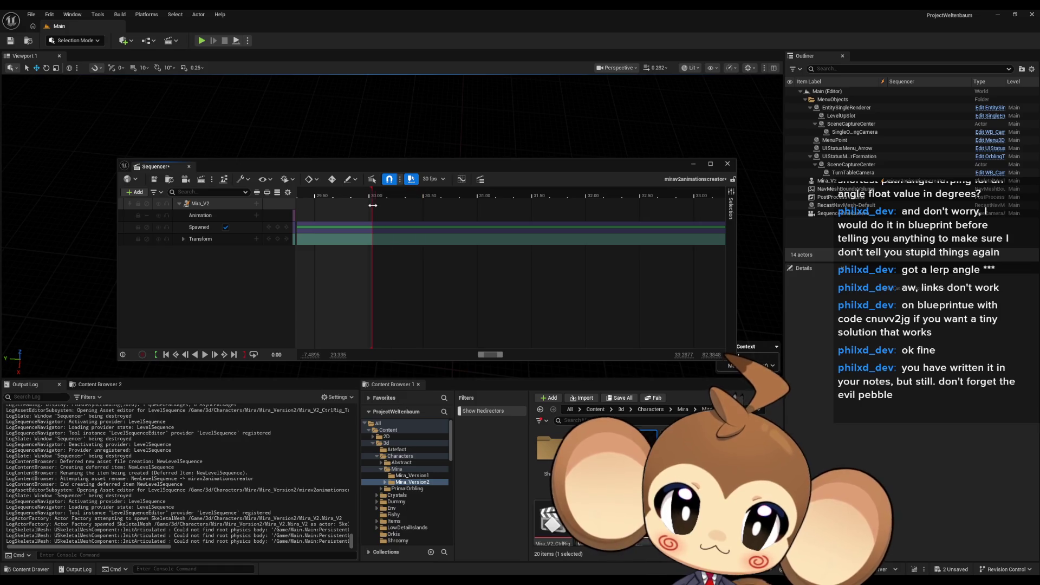
pyautogui.scroll(-3, 429, 248)
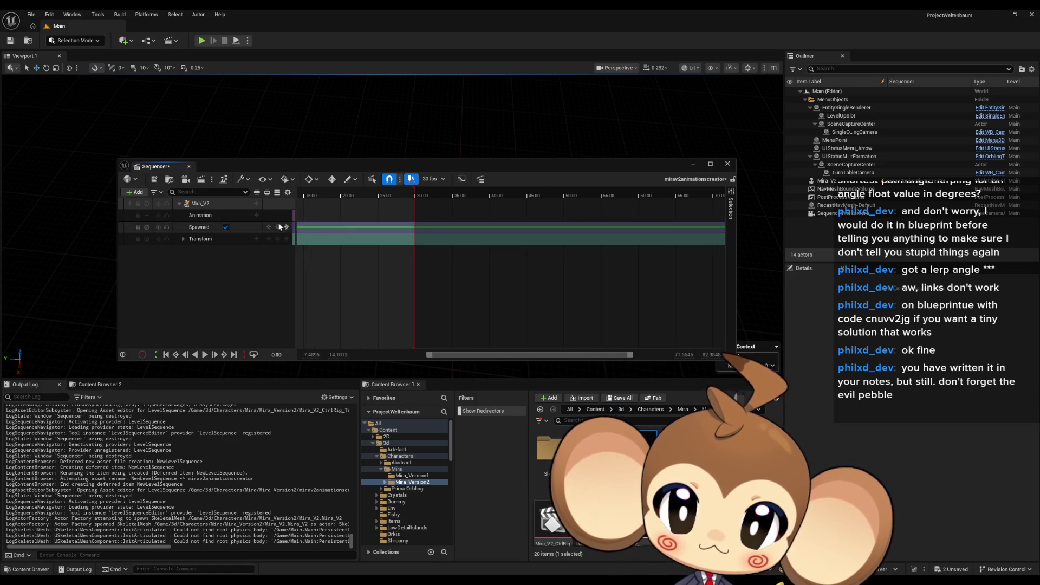
# - Bake the Mira_V2 track into a new animation Mira_V2_BlinkingTrack in Mira_Version2
pyautogui.rightClick(240, 205)
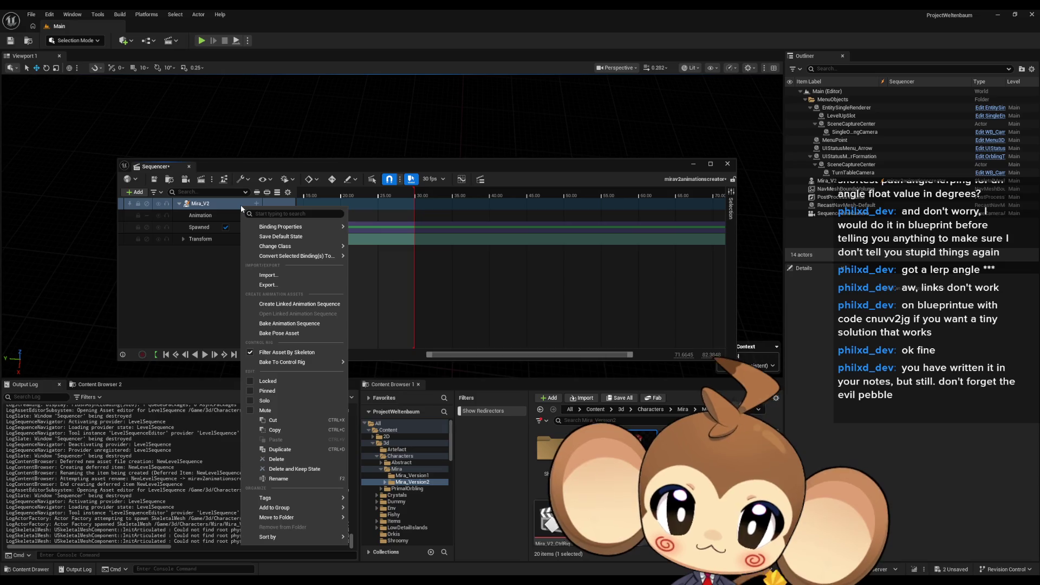
pyautogui.click(307, 323)
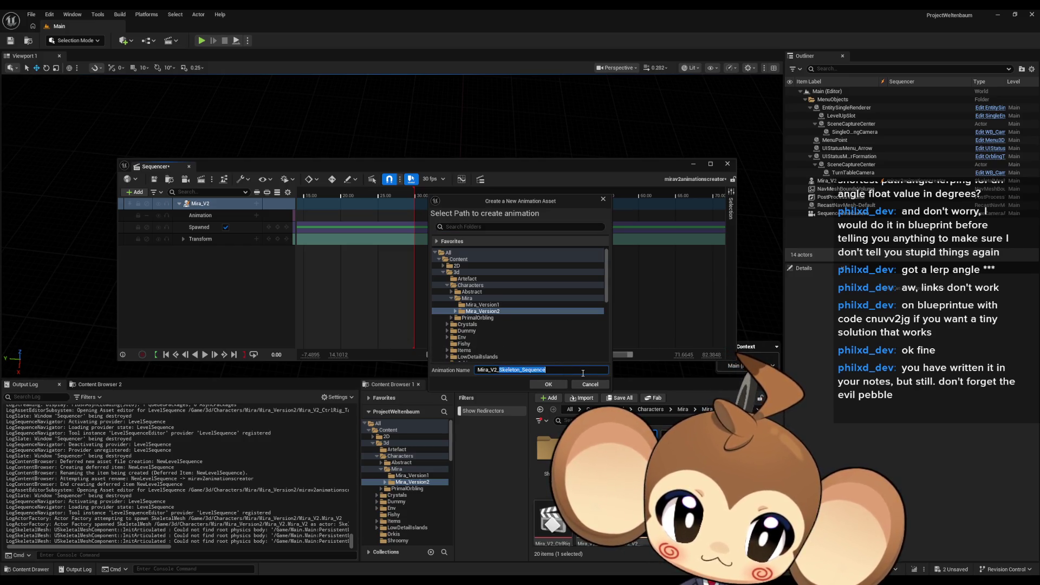
pyautogui.write('blinking')
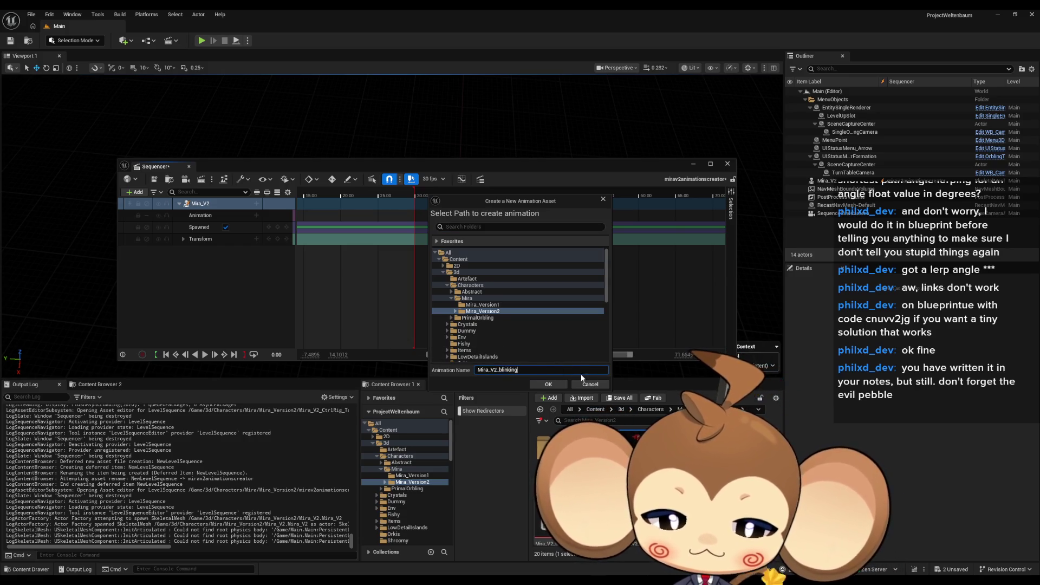
pyautogui.write('Track')
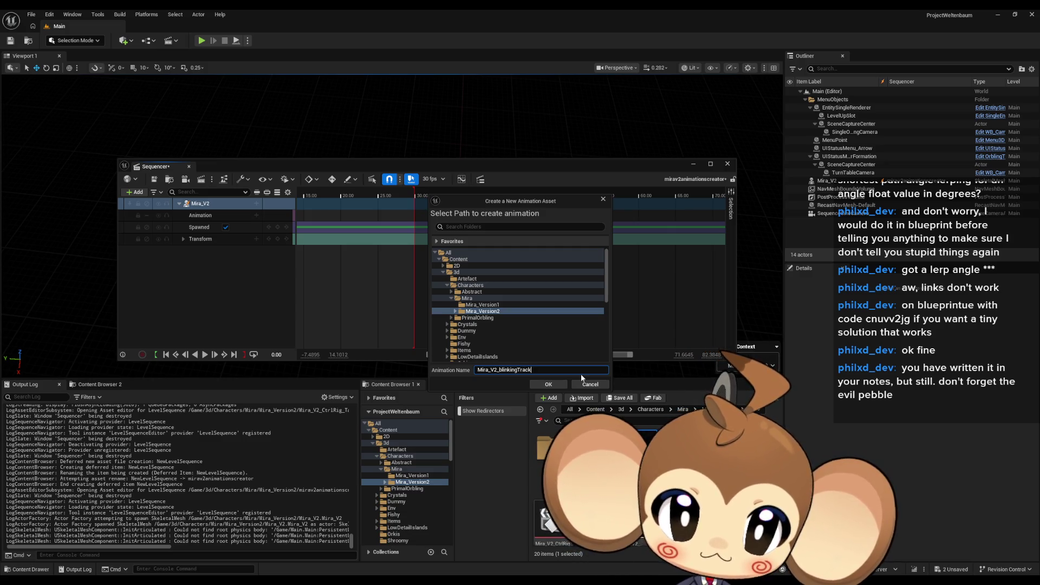
pyautogui.press('Left')
pyautogui.press('Left')
pyautogui.press('Left')
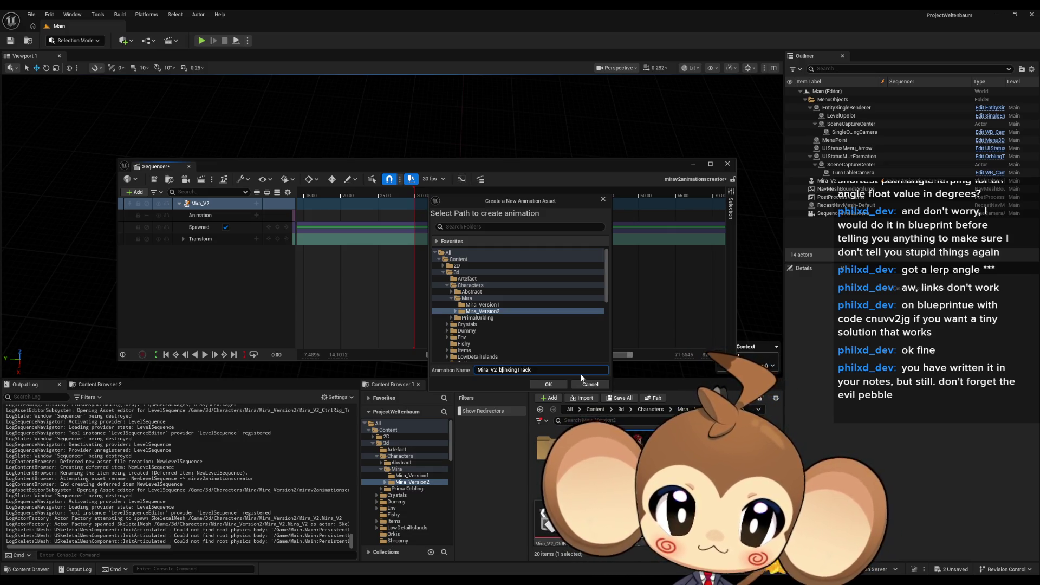
pyautogui.press('BackSpace')
pyautogui.write('B')
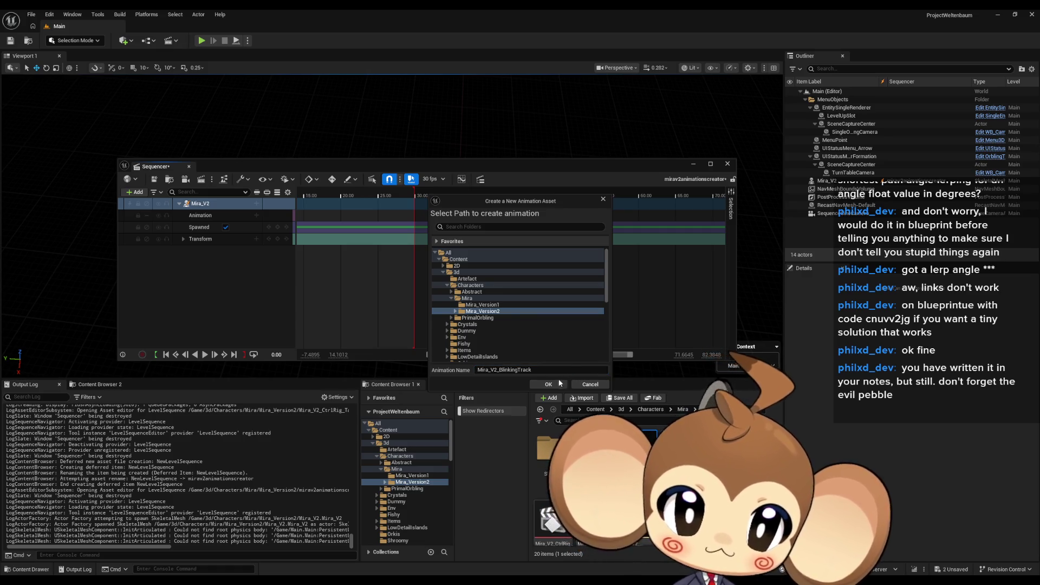
pyautogui.click(559, 384)
pyautogui.click(571, 383)
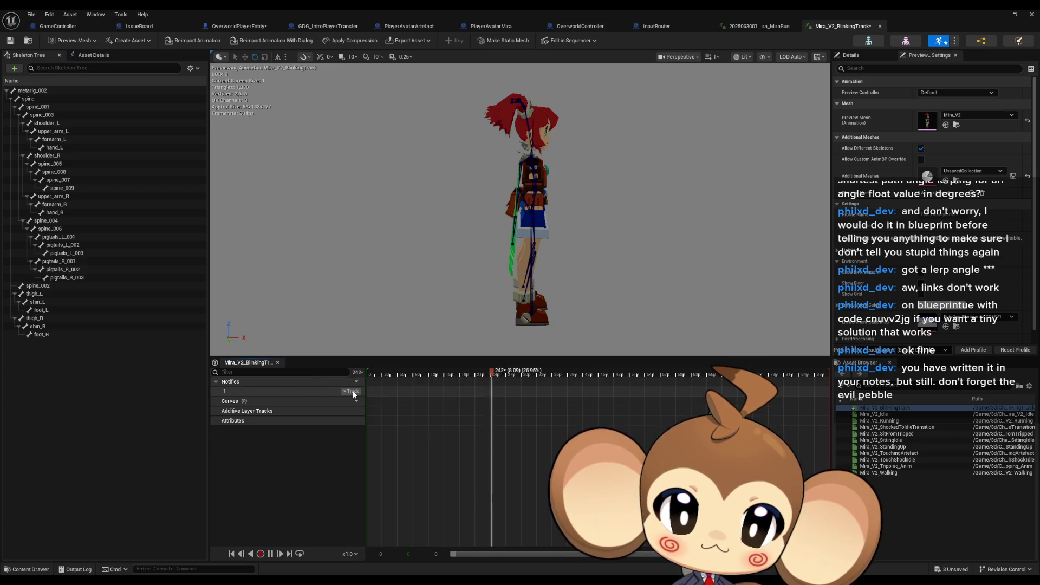
# - Insert a notify track in the BlinkingTrack animation, briefly checking the Mira running animation
pyautogui.click(353, 392)
pyautogui.click(355, 394)
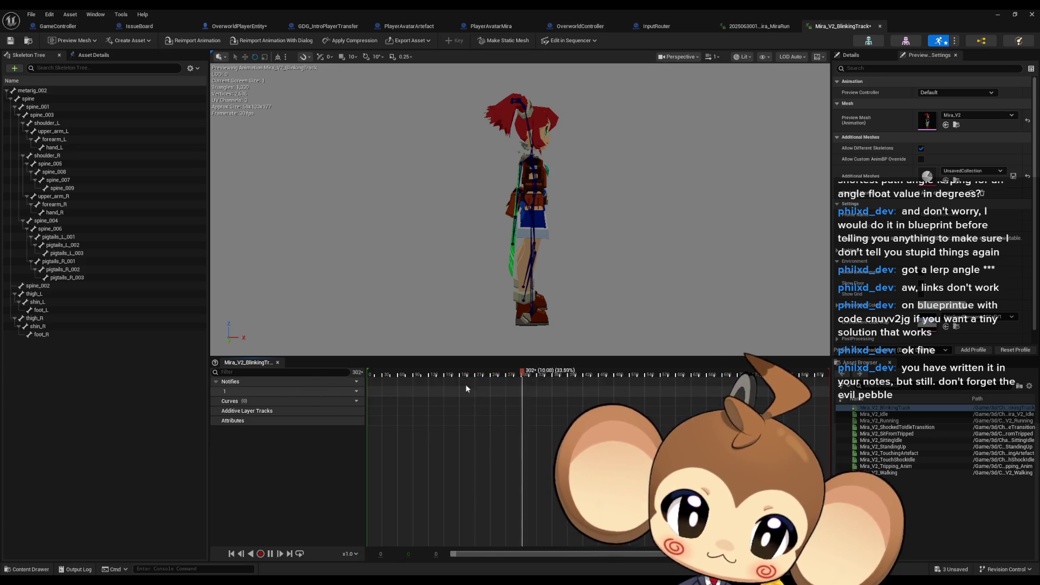
pyautogui.click(353, 392)
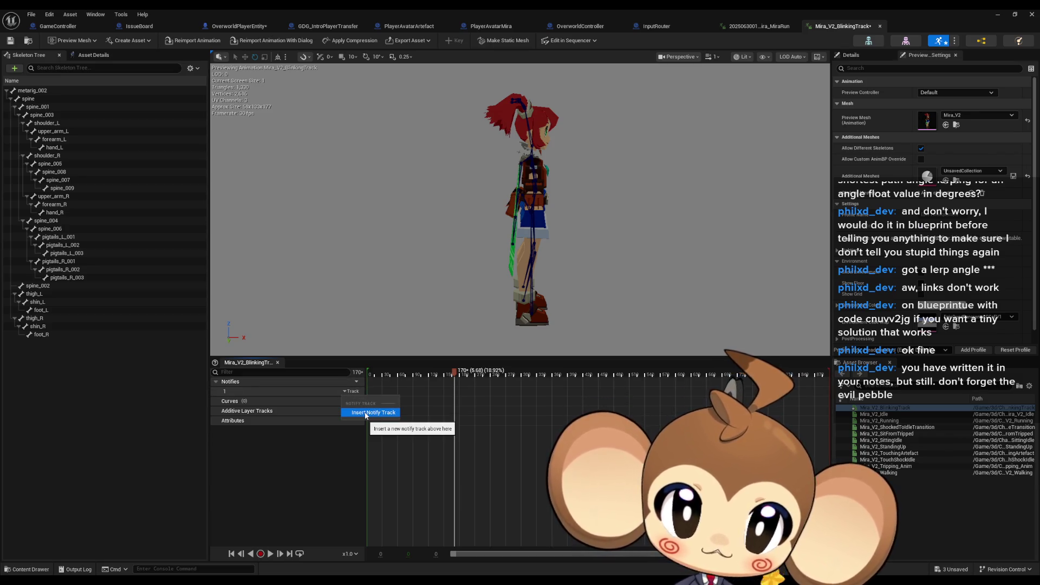
pyautogui.click(366, 413)
pyautogui.click(760, 26)
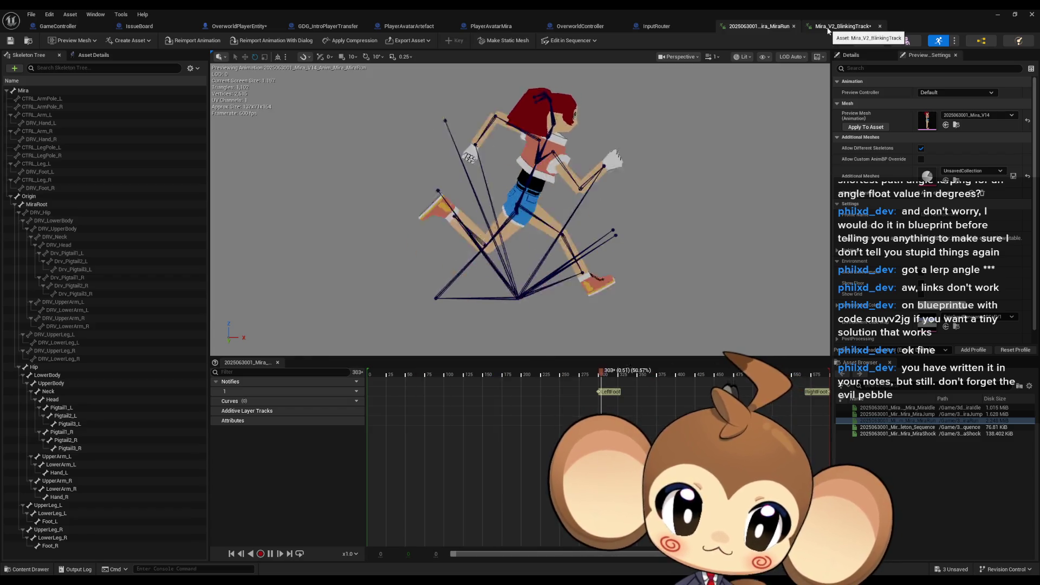
pyautogui.click(829, 27)
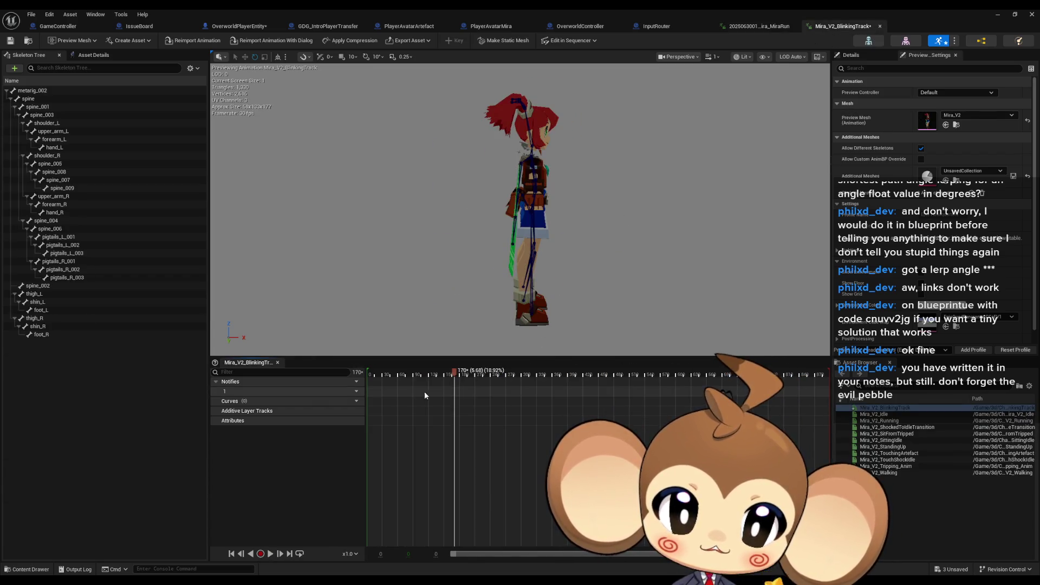
# - Scrub to frame 144, add a second notify track and remove it again
pyautogui.click(443, 375)
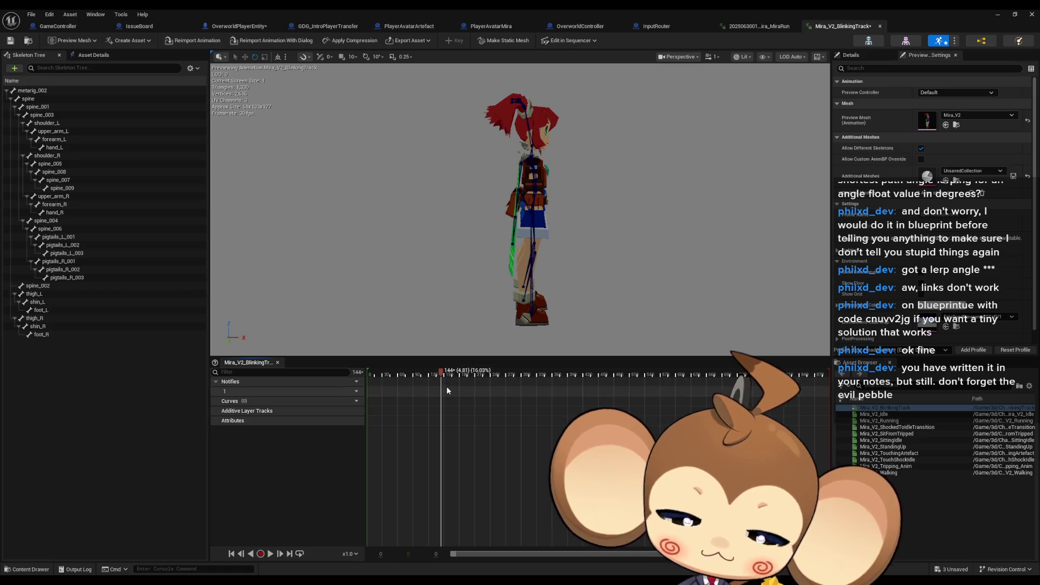
pyautogui.rightClick(446, 391)
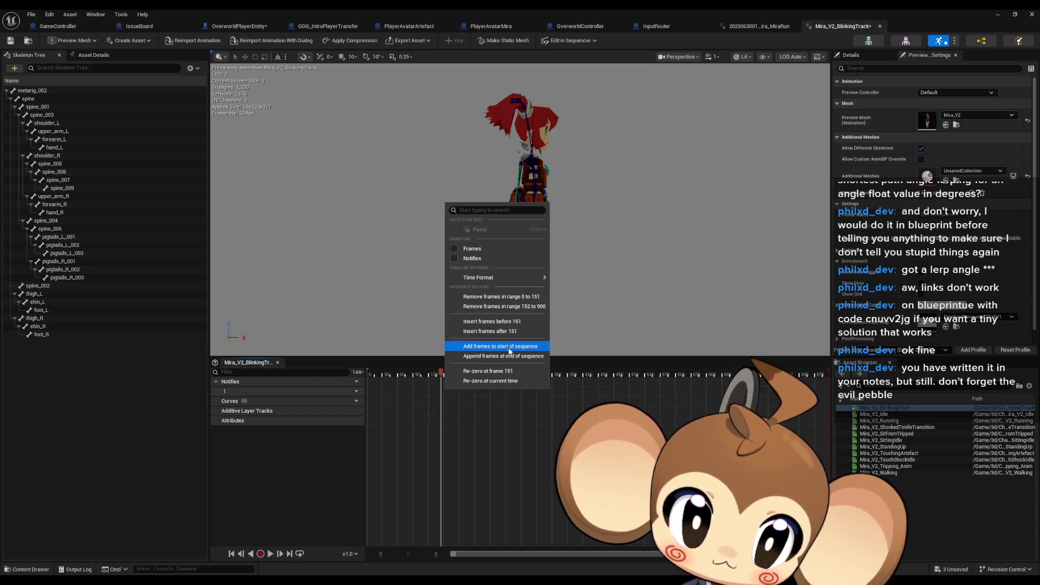
pyautogui.click(273, 395)
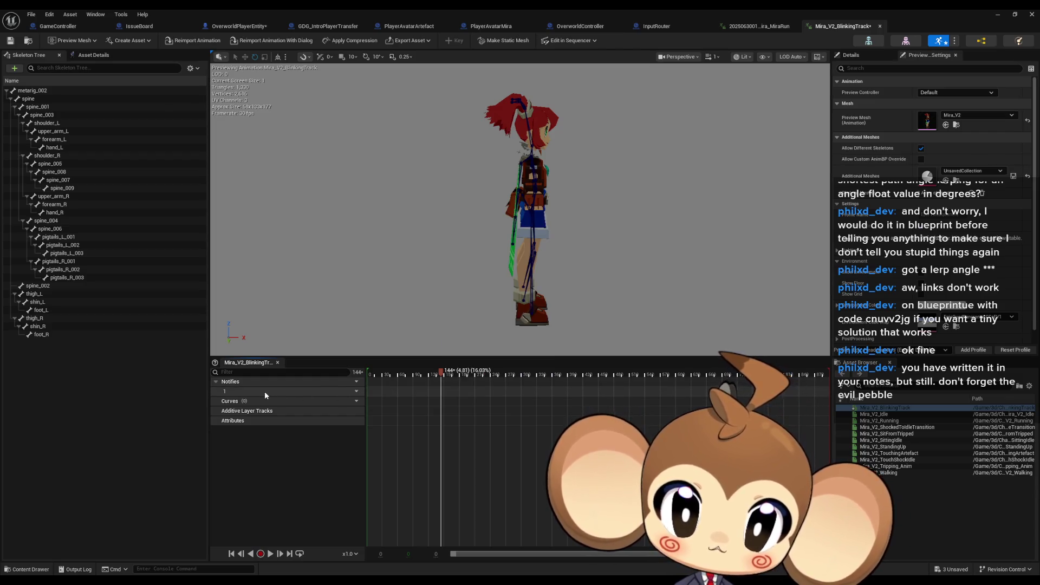
pyautogui.click(350, 391)
pyautogui.click(371, 412)
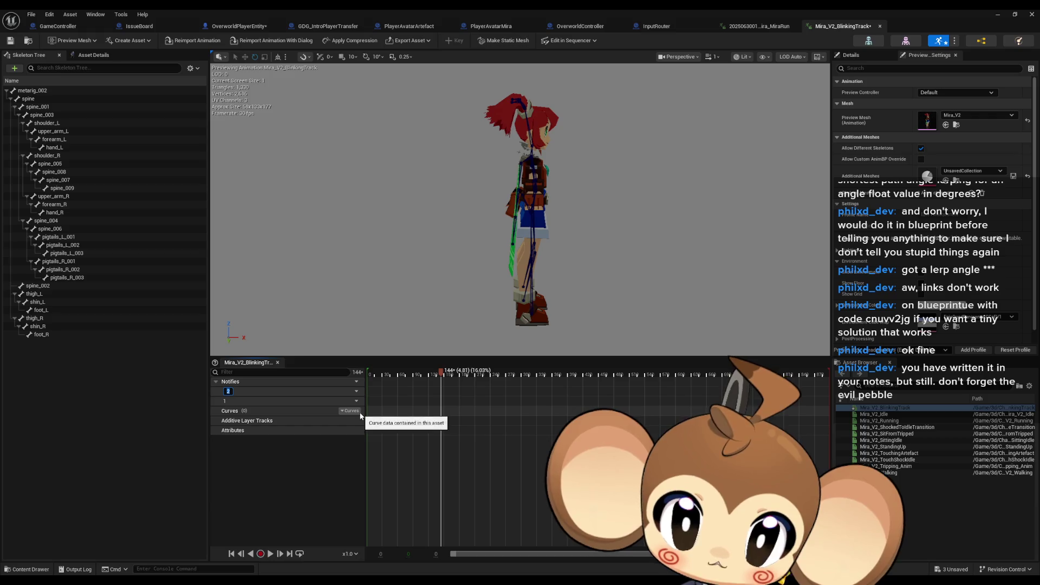
pyautogui.click(351, 391)
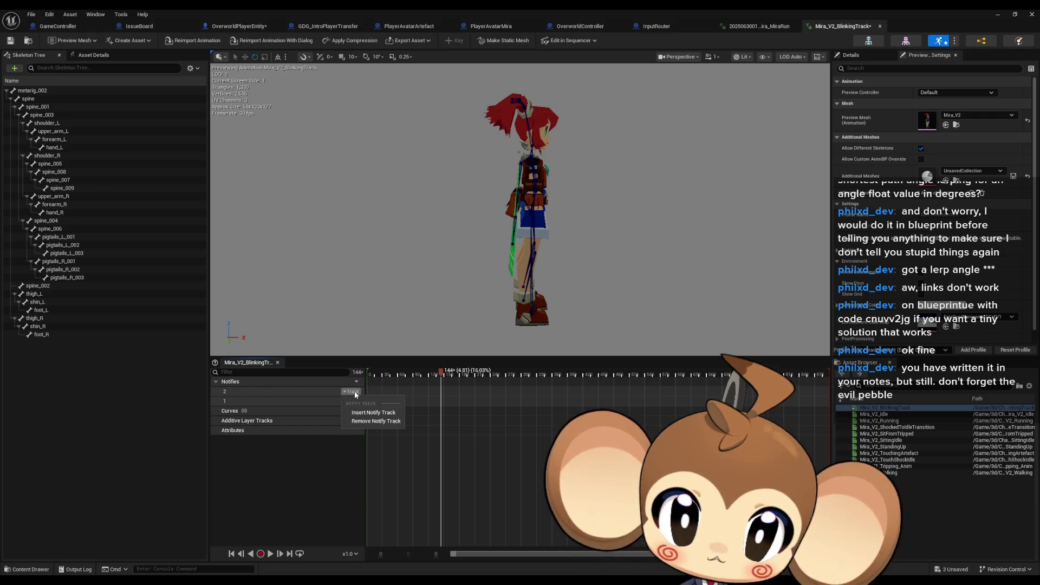
pyautogui.click(376, 421)
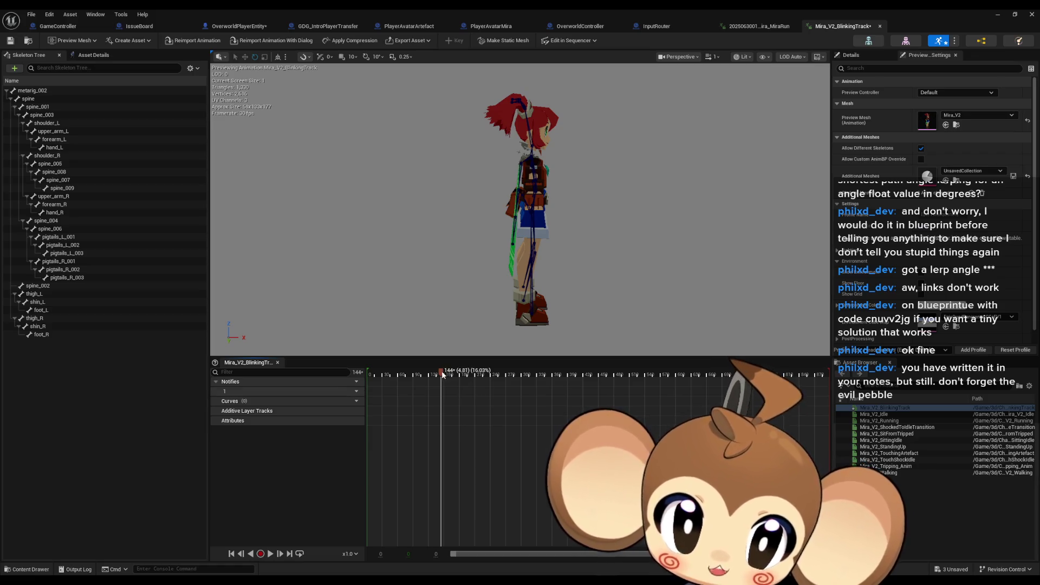
# - Scrub to about frame 173 and add a new custom notify named Eye_half
pyautogui.moveTo(448, 375); pyautogui.dragTo(453, 377)
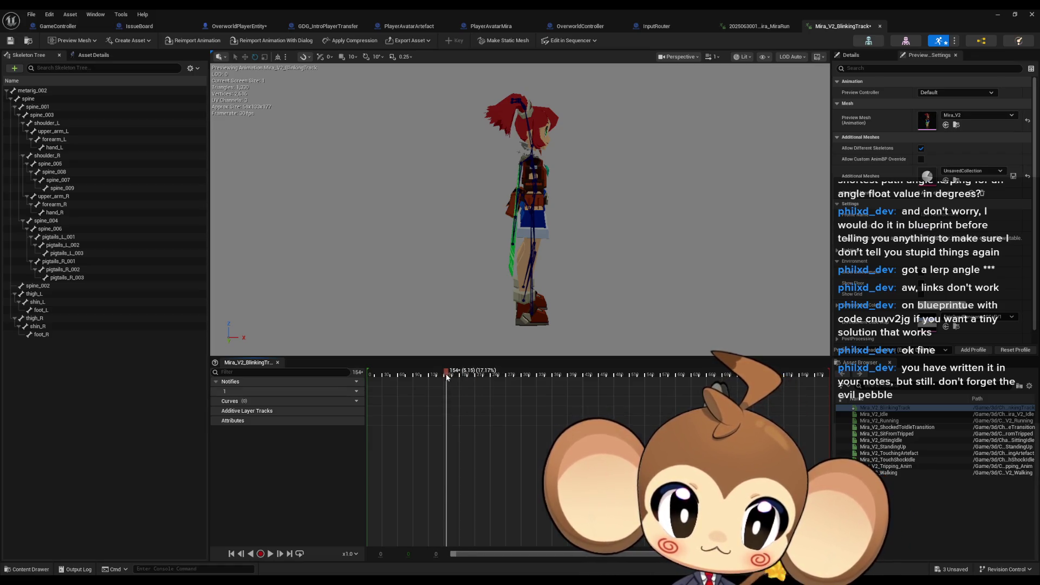
pyautogui.rightClick(447, 393)
pyautogui.moveTo(471, 410)
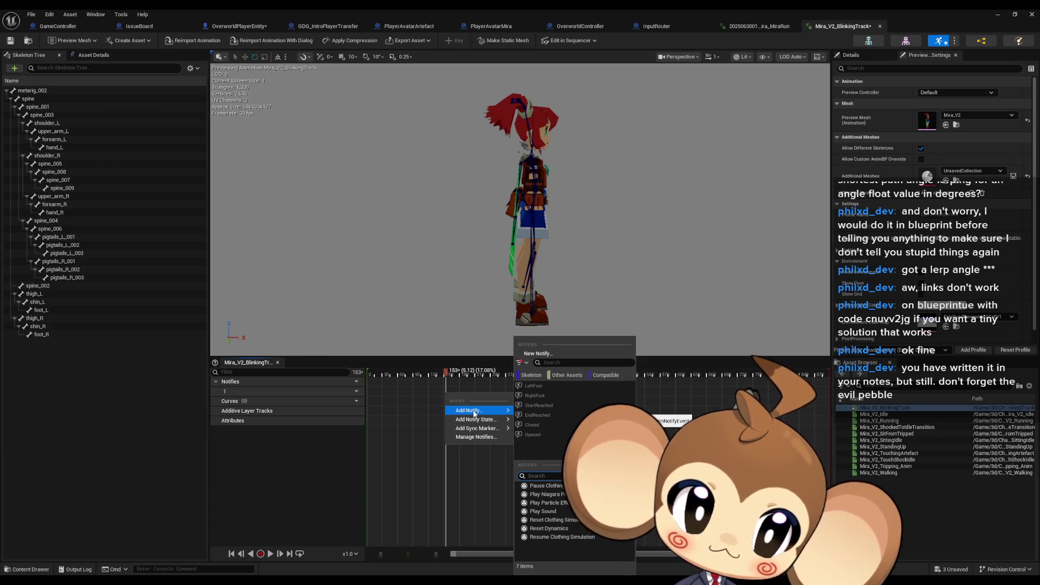
pyautogui.click(552, 353)
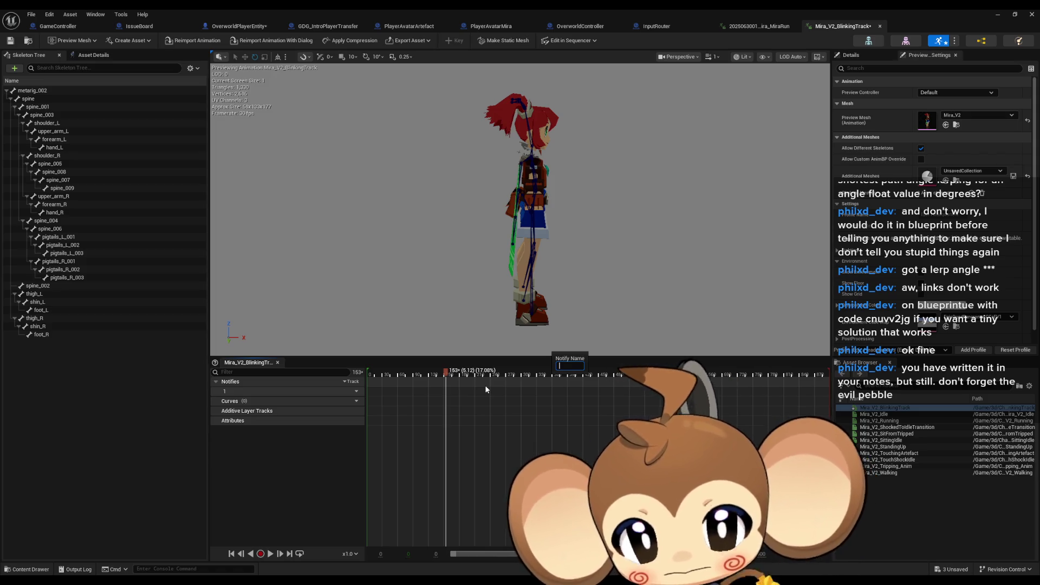
pyautogui.write('Hal')
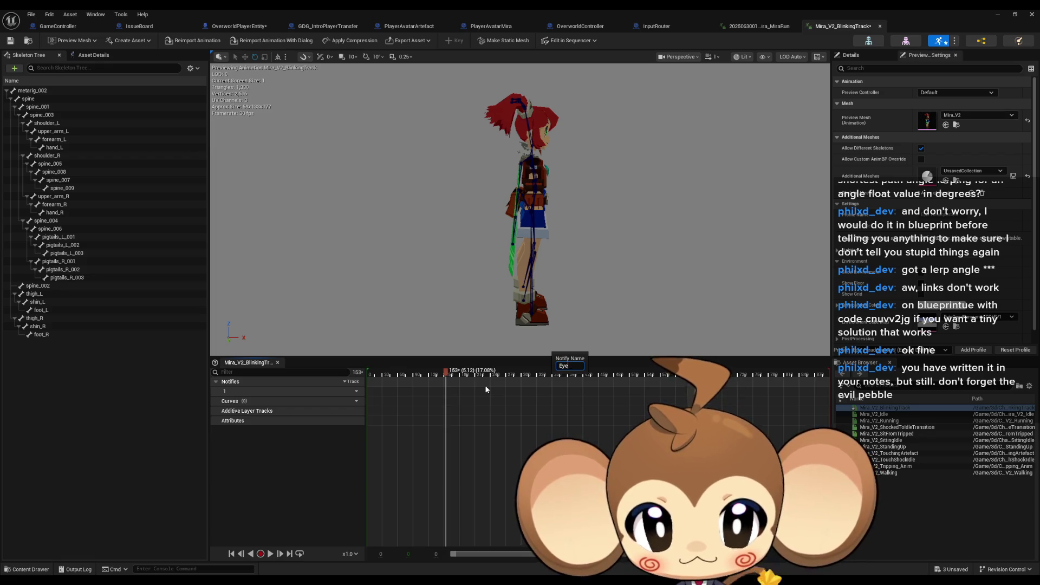
pyautogui.write('half')
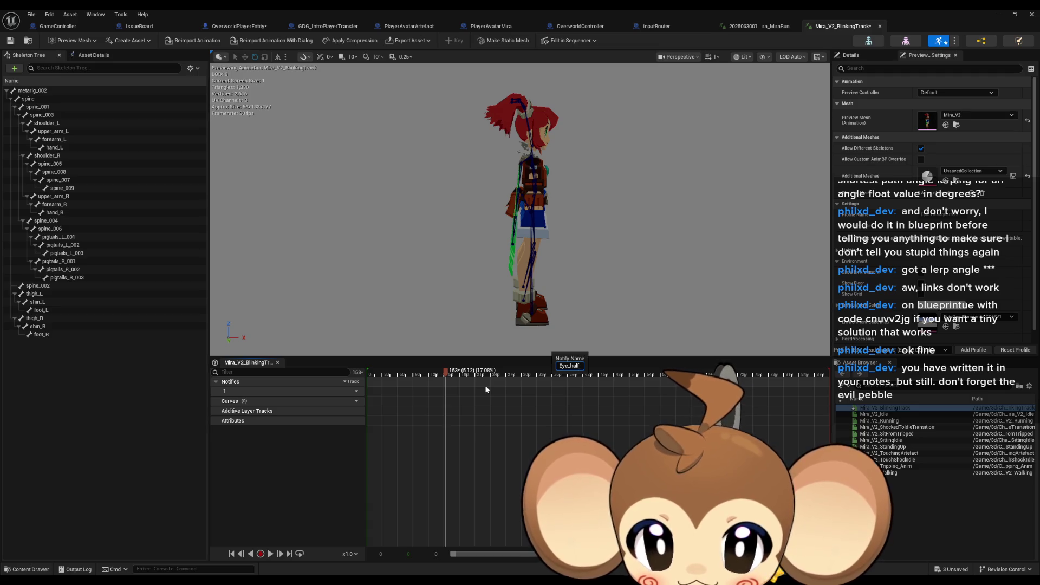
pyautogui.scroll(5, 455, 382)
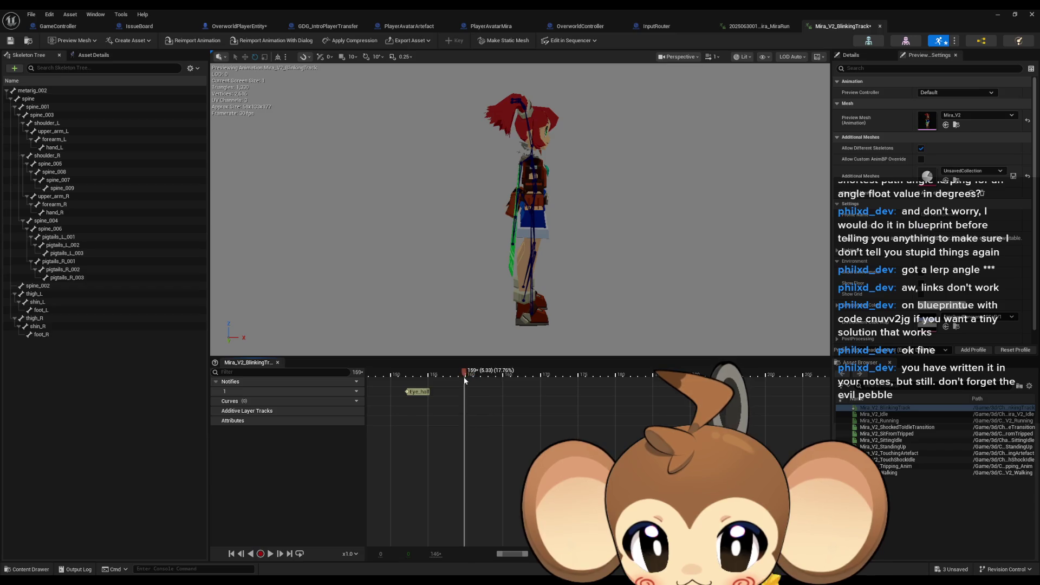
# - Repeatedly bring up and dismiss the notify and timeline menus along the track without adding anything
pyautogui.rightClick(464, 381)
pyautogui.click(504, 389)
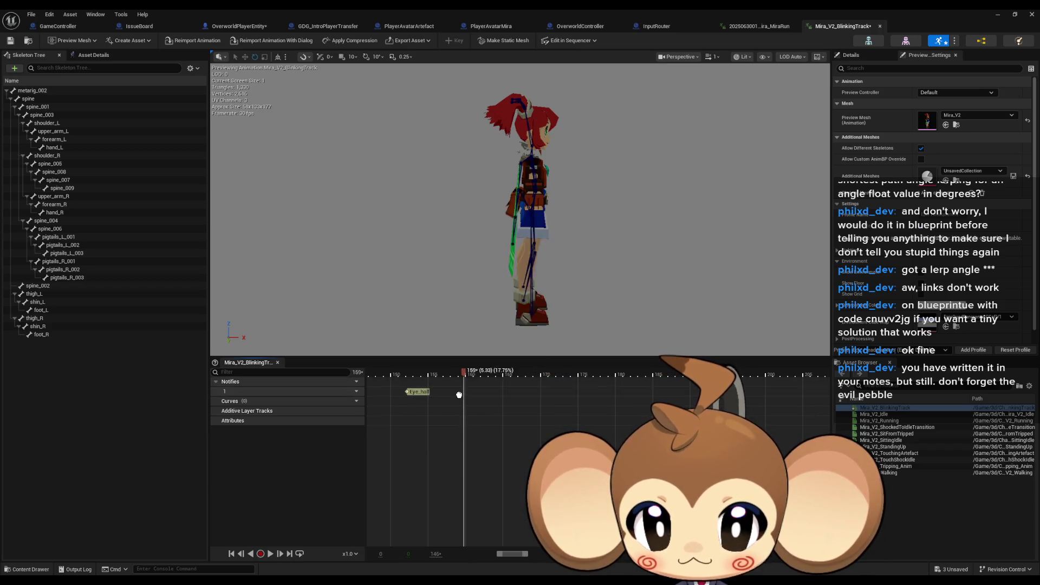
pyautogui.rightClick(466, 398)
pyautogui.click(479, 406)
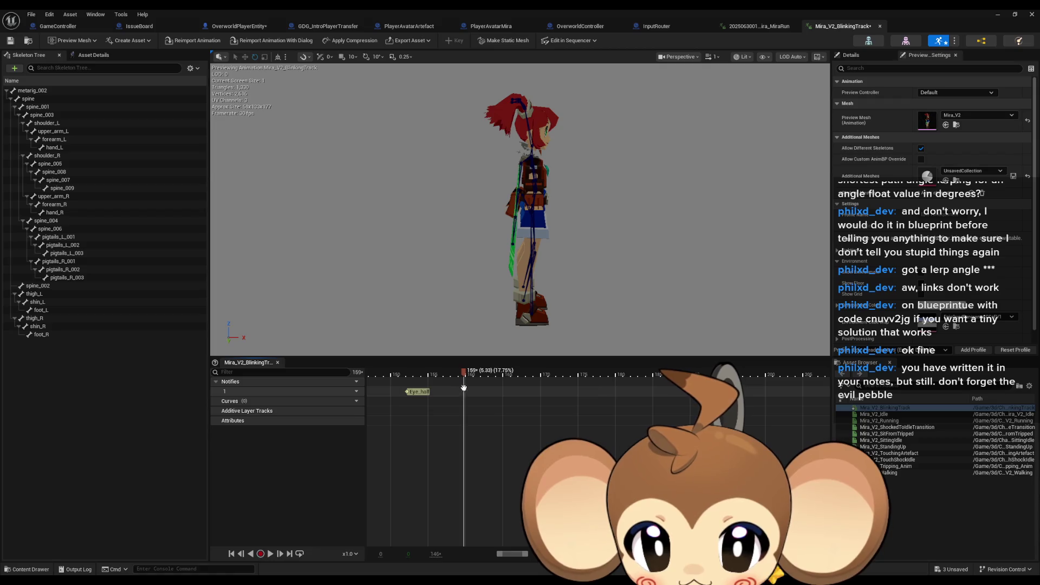
pyautogui.rightClick(468, 388)
pyautogui.click(466, 389)
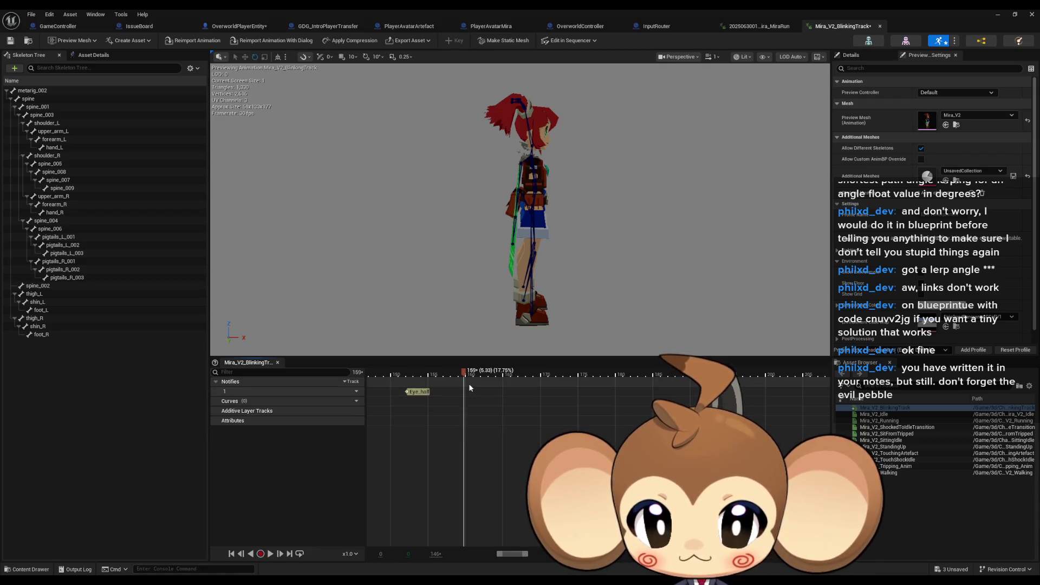
pyautogui.rightClick(467, 386)
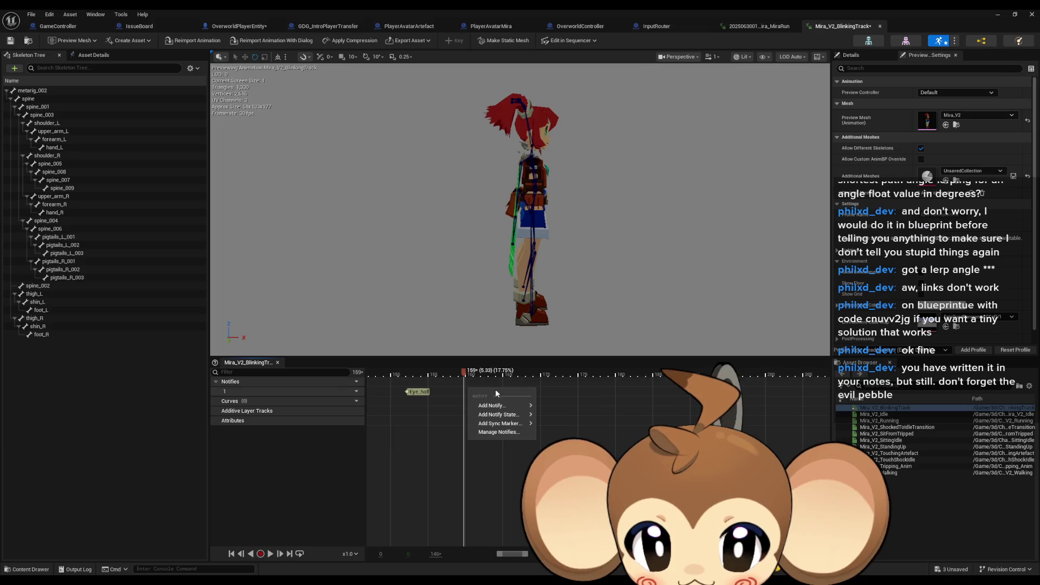
pyautogui.click(528, 391)
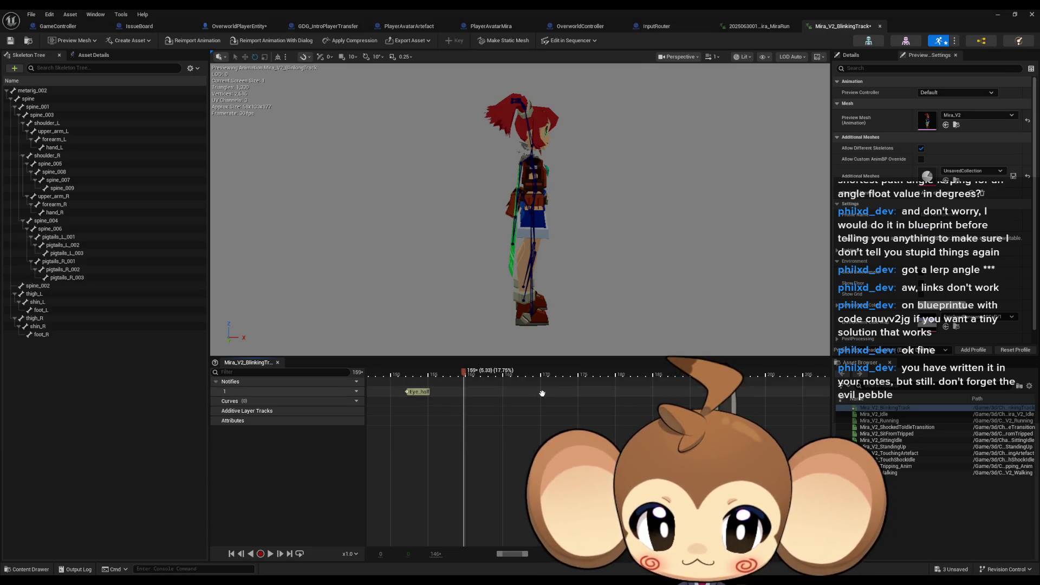
pyautogui.rightClick(540, 398)
pyautogui.click(521, 391)
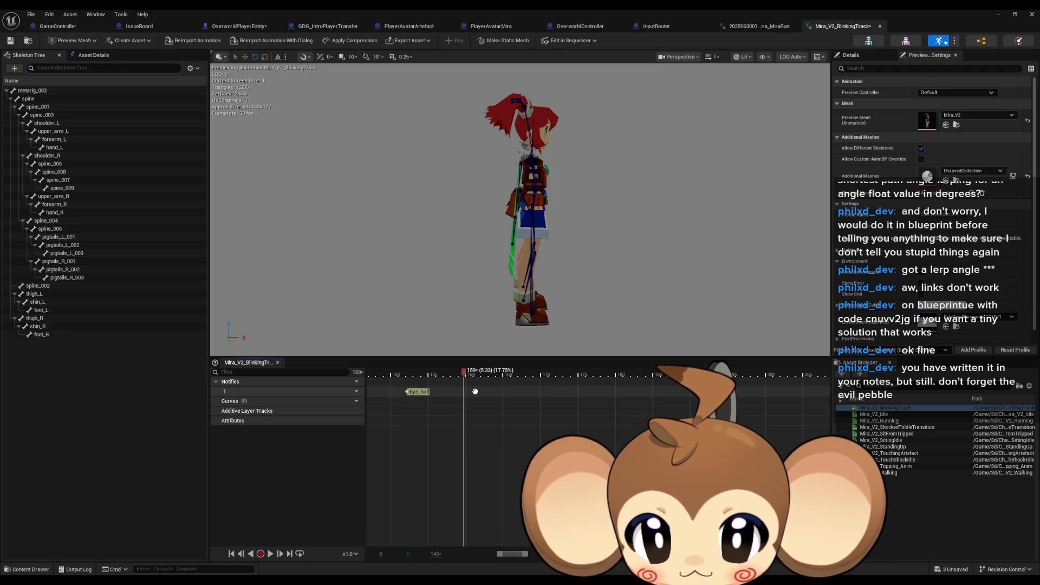
pyautogui.rightClick(514, 394)
pyautogui.click(502, 404)
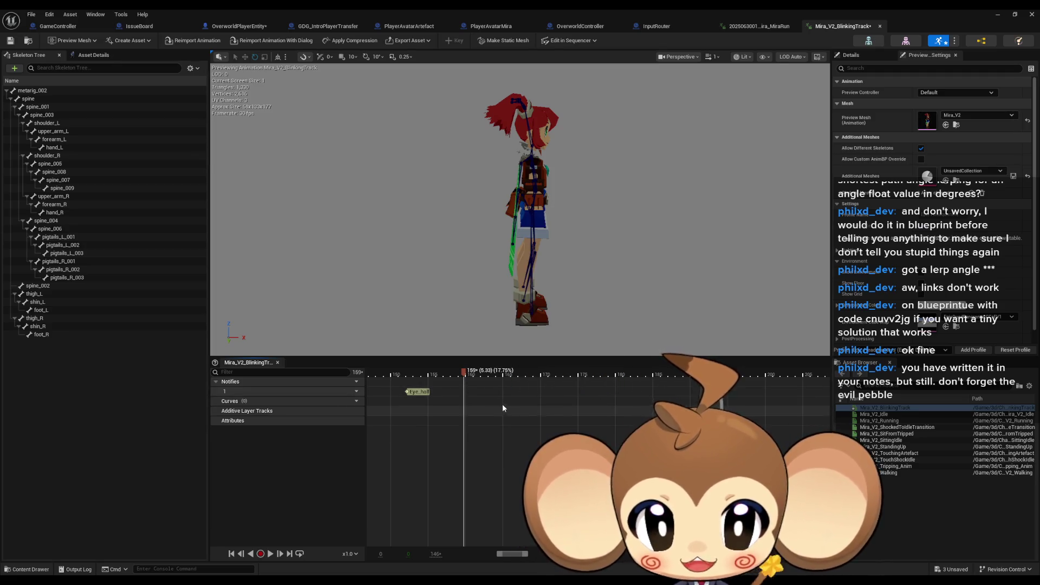
pyautogui.rightClick(512, 398)
pyautogui.moveTo(530, 407)
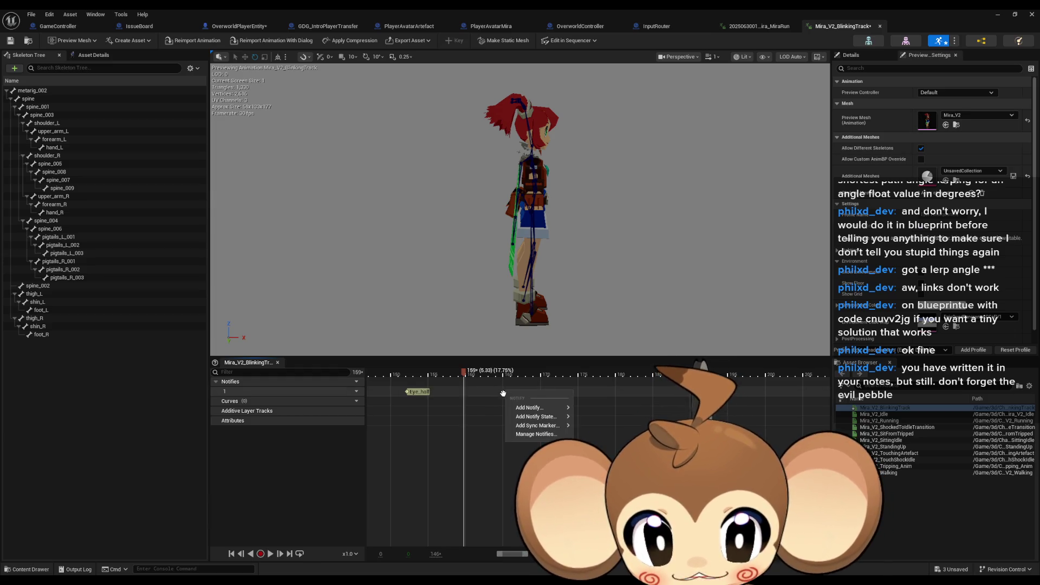
pyautogui.click(514, 398)
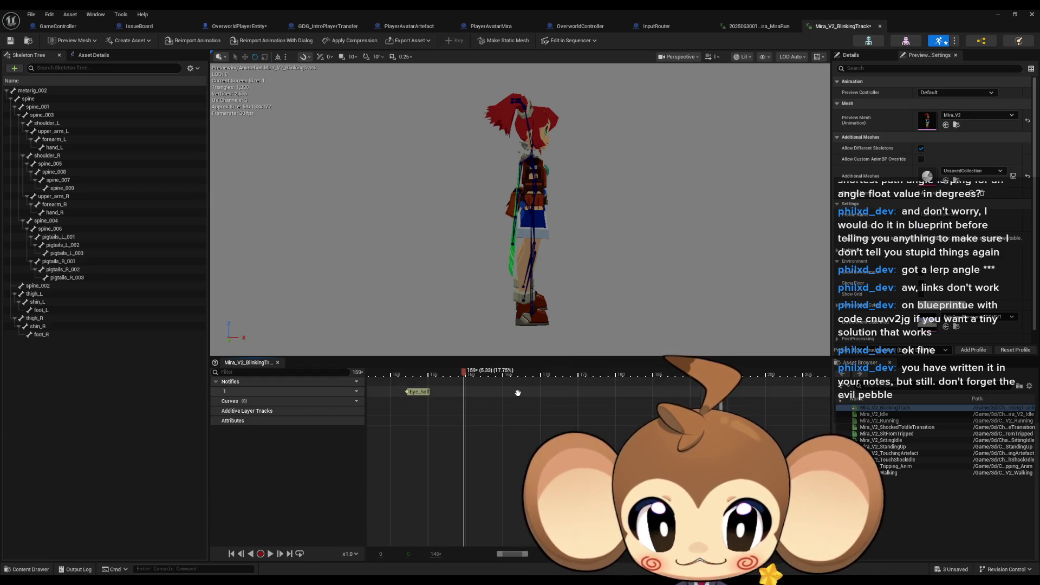
pyautogui.rightClick(517, 396)
pyautogui.click(518, 392)
pyautogui.rightClick(515, 392)
pyautogui.click(516, 391)
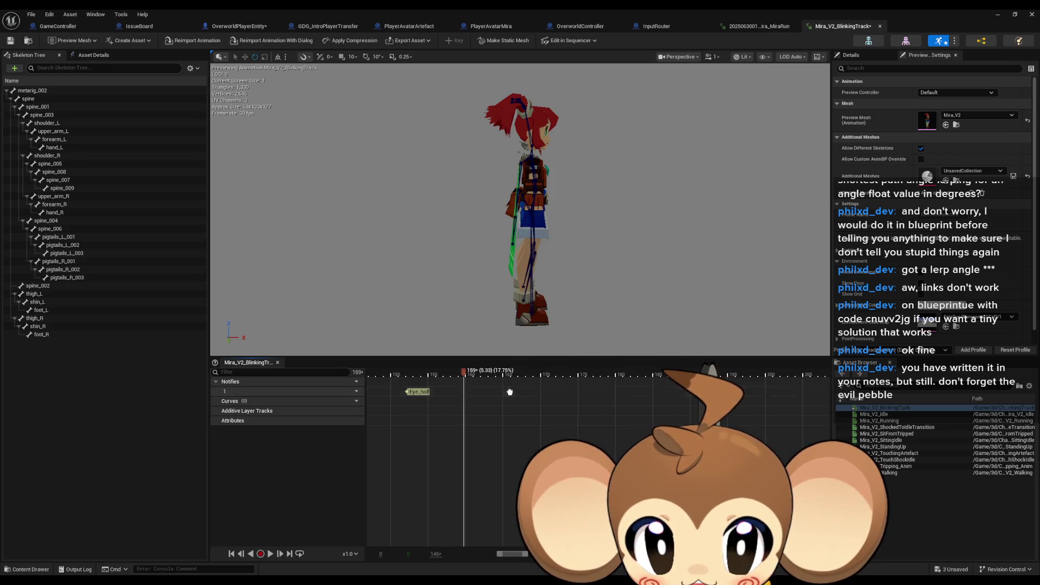
pyautogui.rightClick(508, 392)
pyautogui.click(508, 392)
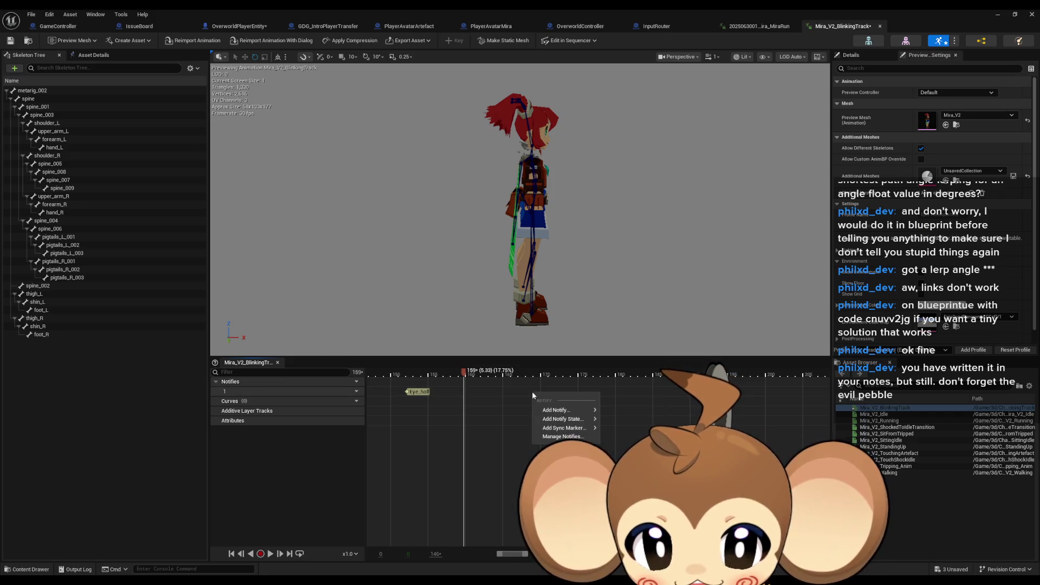
pyautogui.rightClick(532, 391)
pyautogui.click(531, 403)
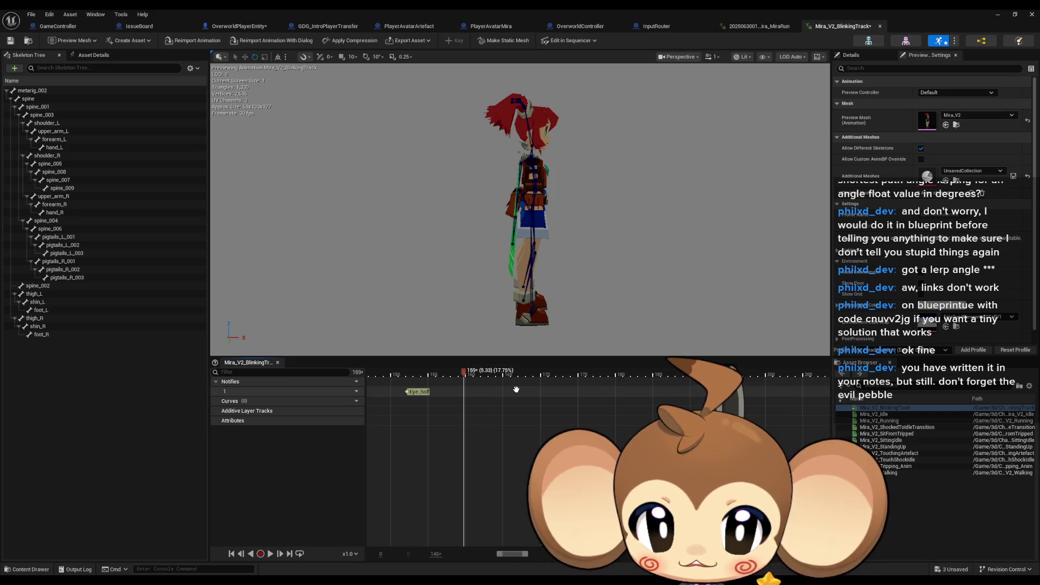
pyautogui.rightClick(515, 394)
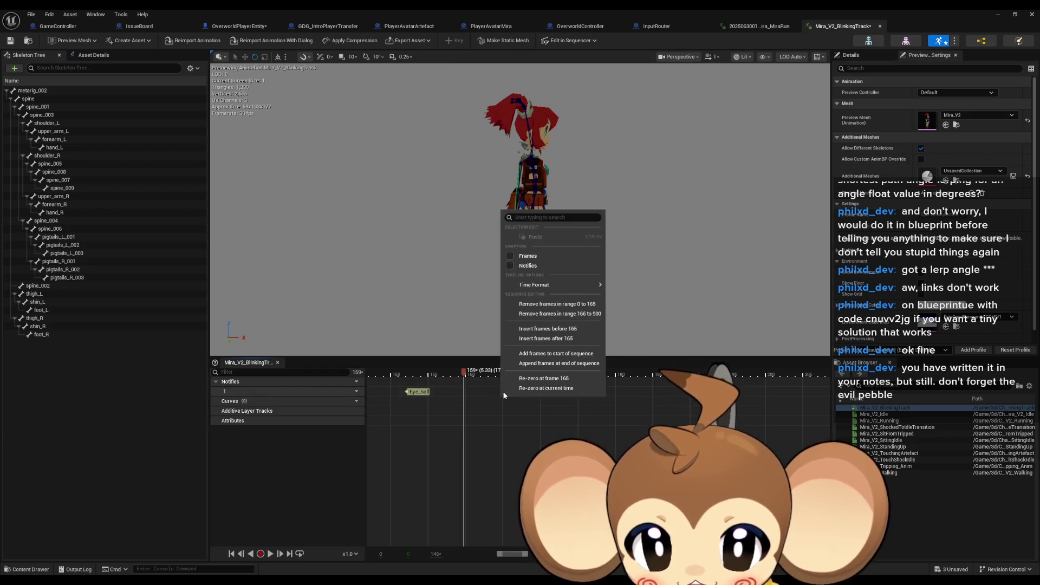
pyautogui.rightClick(485, 393)
pyautogui.click(502, 400)
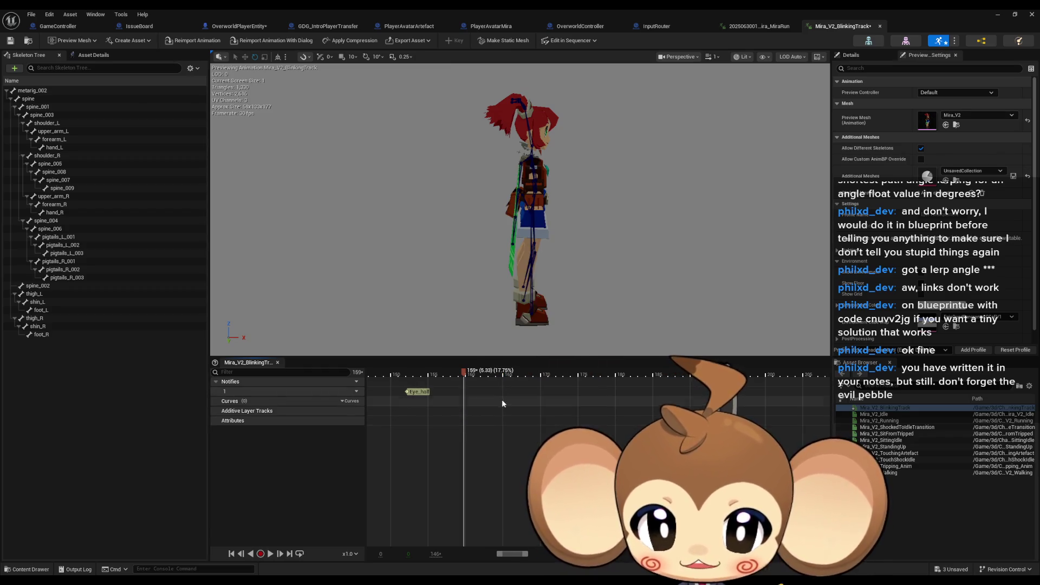
# - Add new notifies Eye_closed and then Eye_open further along the notify track
pyautogui.rightClick(509, 390)
pyautogui.moveTo(530, 409)
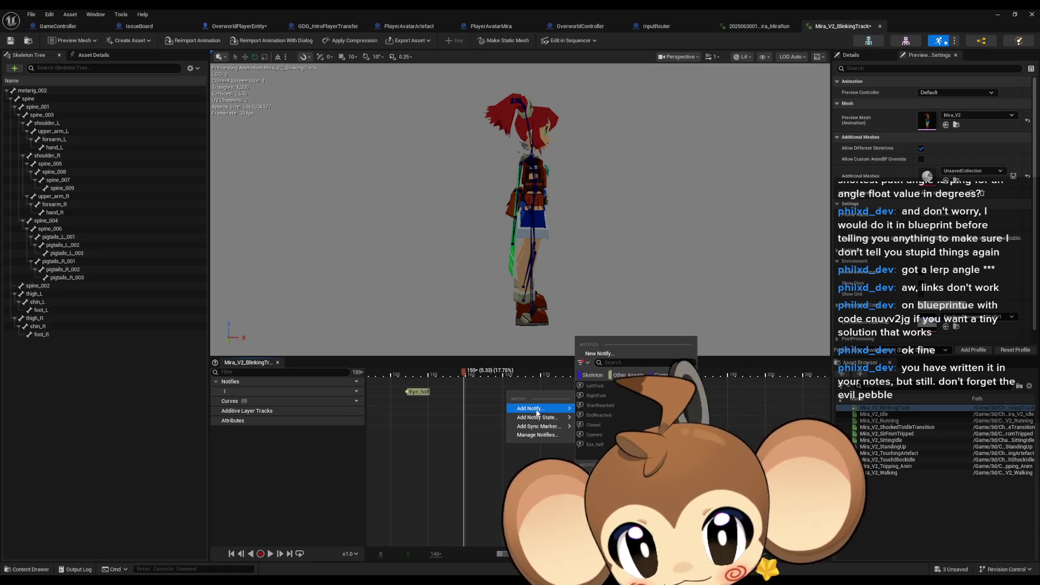
pyautogui.click(596, 355)
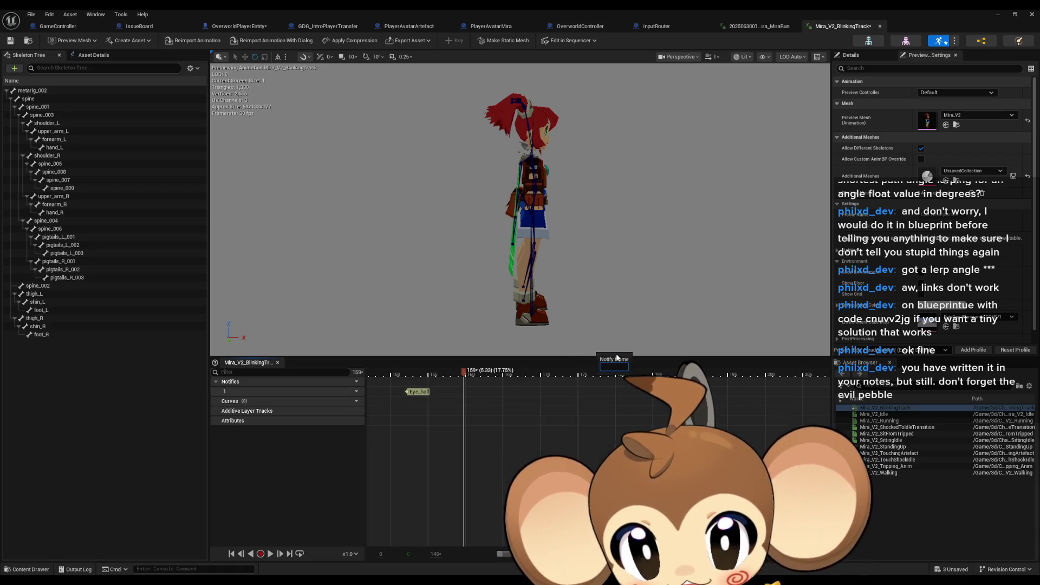
pyautogui.write('c')
pyautogui.press('BackSpace')
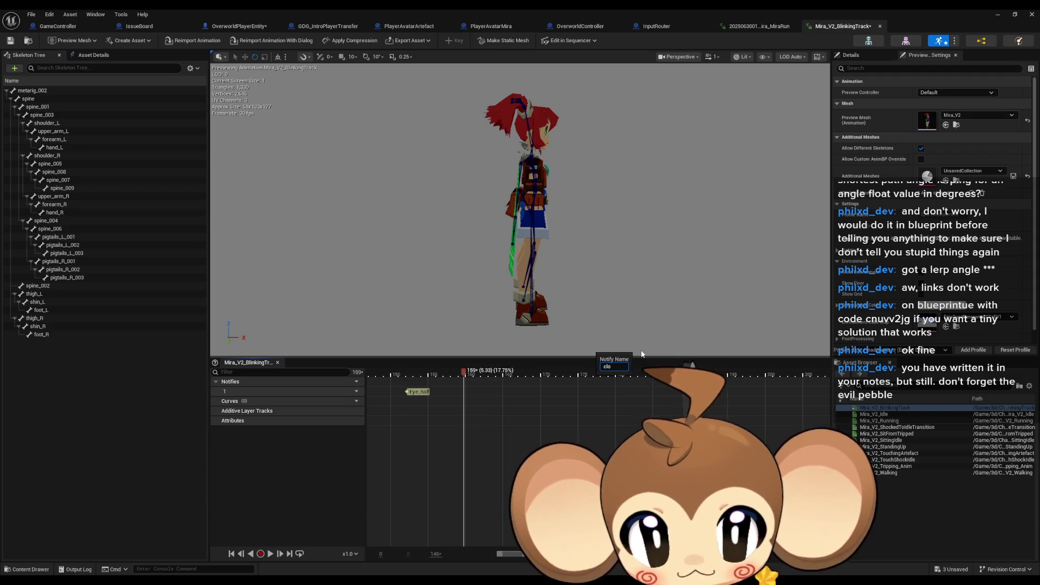
pyautogui.write('Eye_cl')
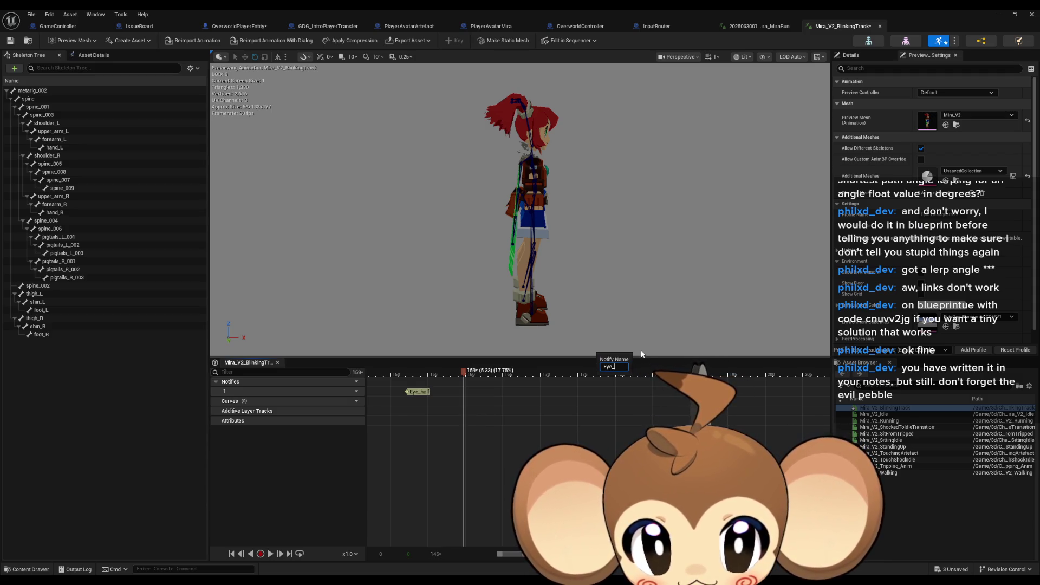
pyautogui.write('osed')
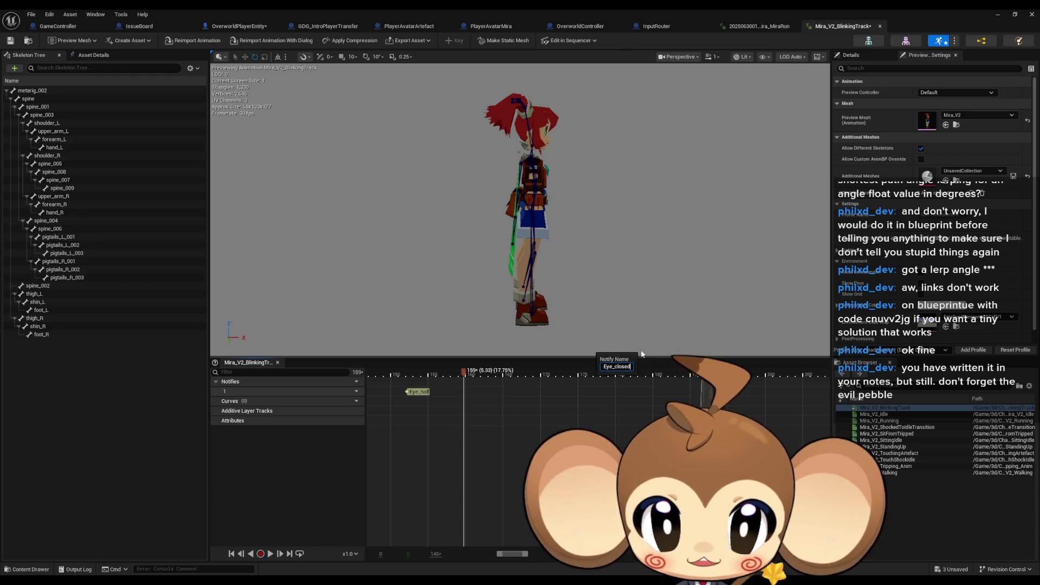
pyautogui.press('Return')
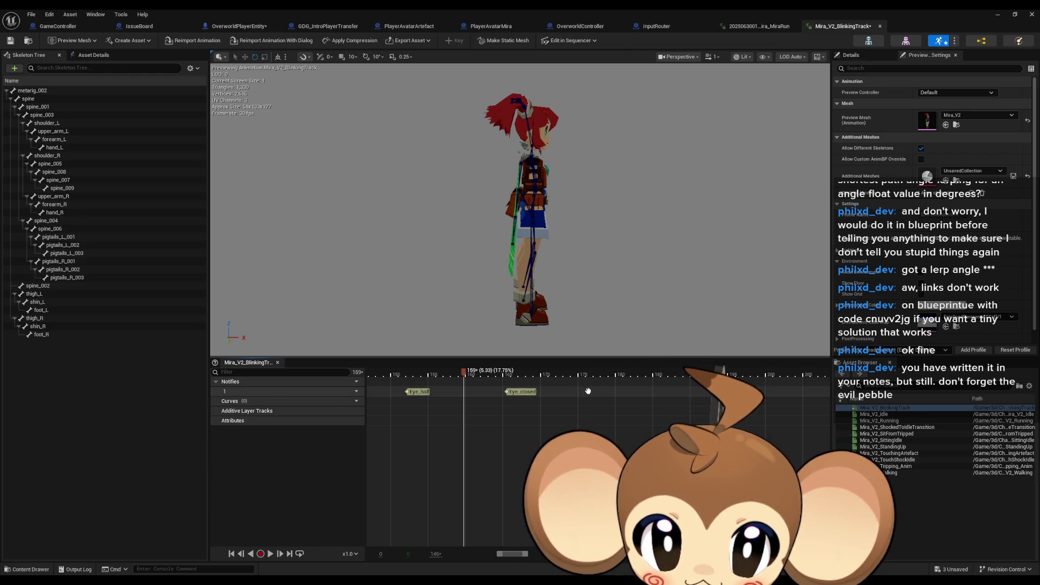
pyautogui.rightClick(590, 394)
pyautogui.moveTo(612, 409)
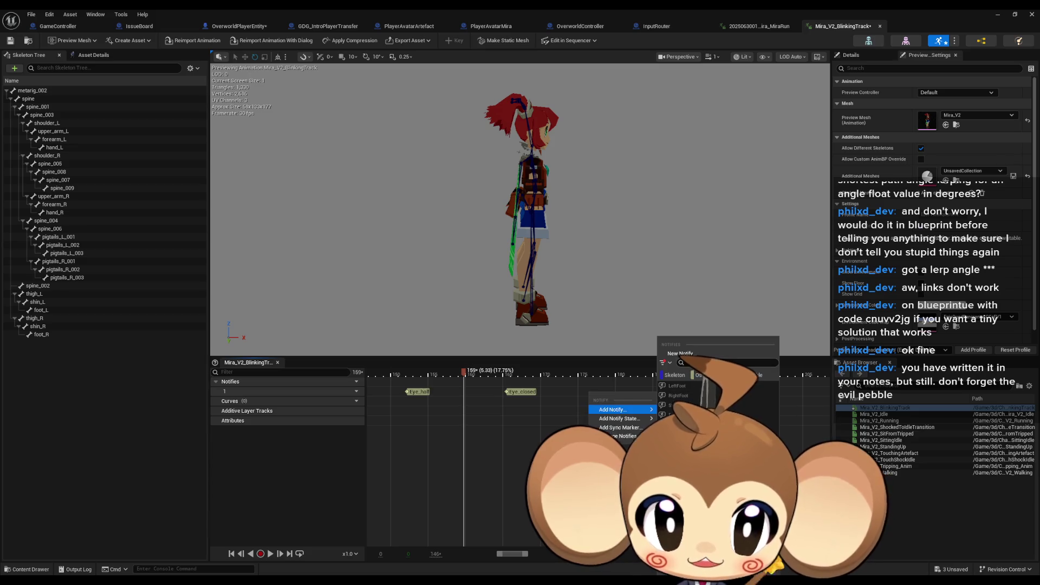
pyautogui.click(680, 353)
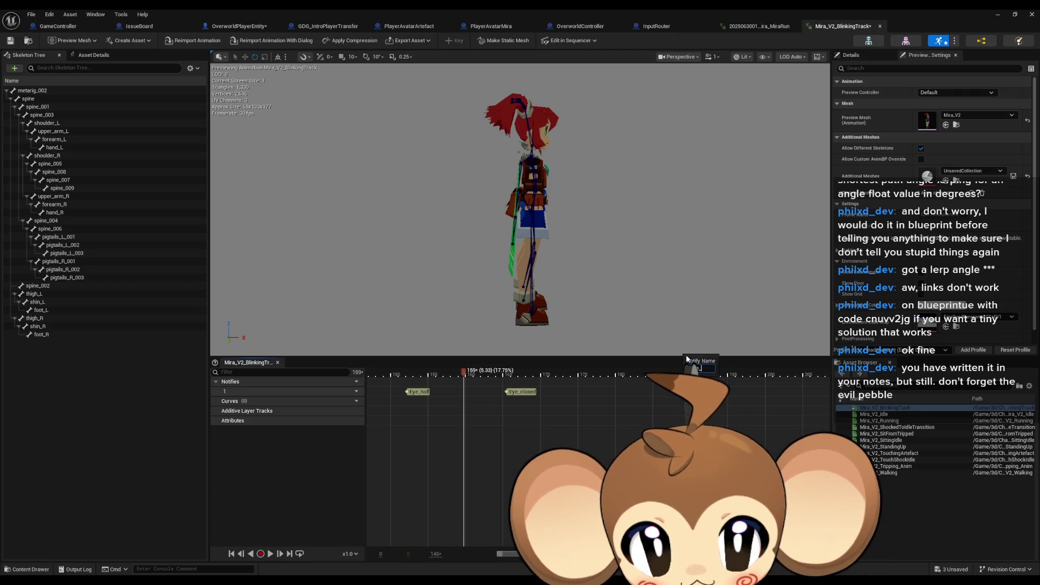
pyautogui.write('Eye_open')
pyautogui.press('Return')
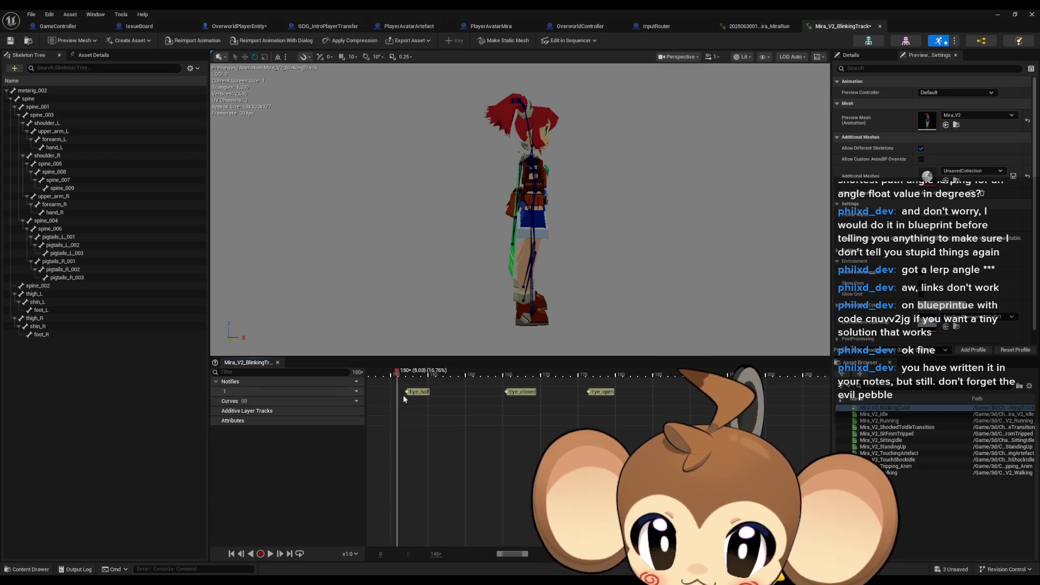
# - Paste a copy of Eye_half at about frame 172 and play back the blink preview
pyautogui.click(409, 374)
pyautogui.click(416, 392)
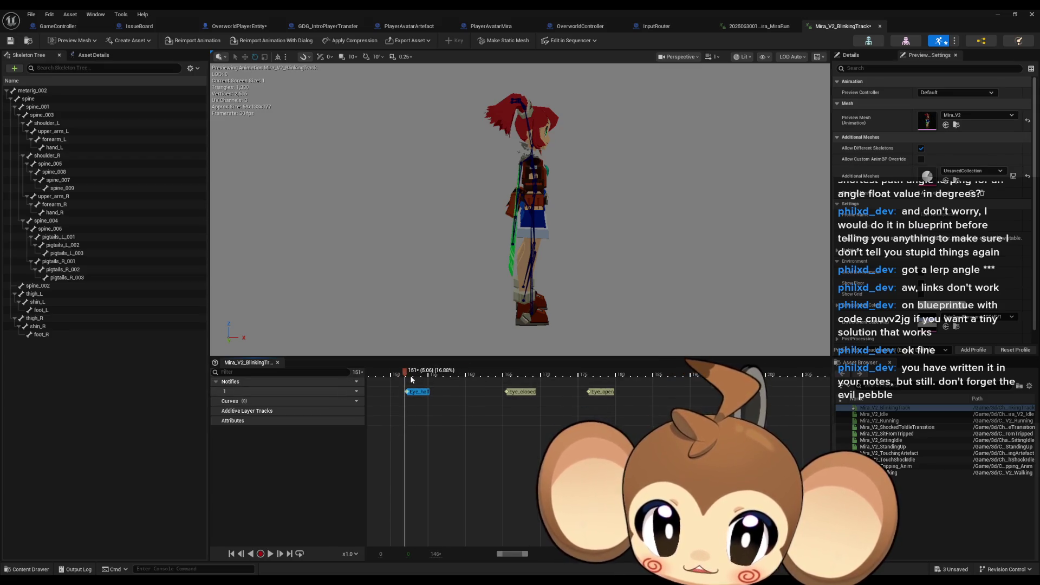
pyautogui.click(560, 375)
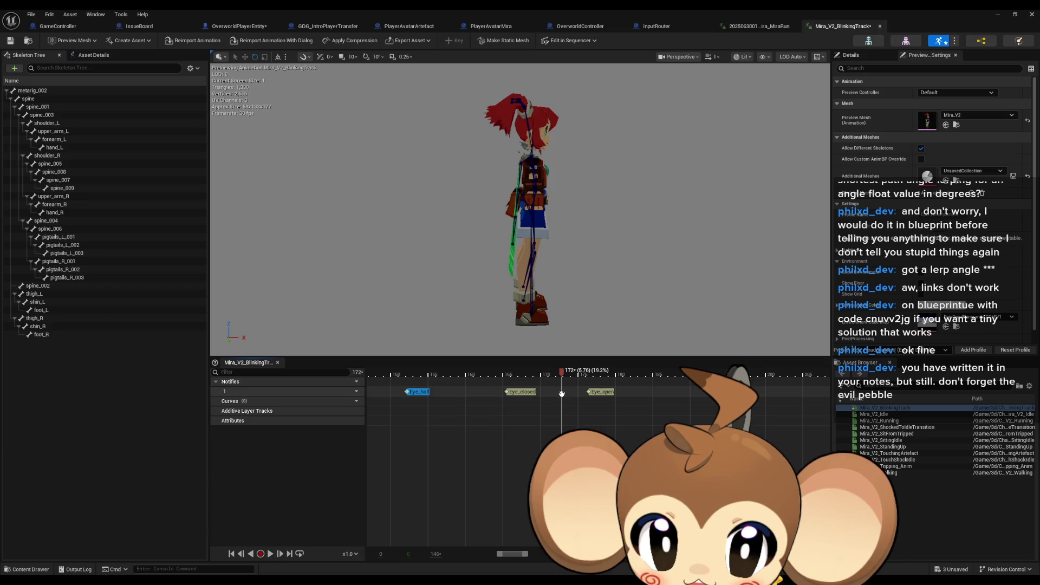
pyautogui.hotkey('ctrl', 'v')
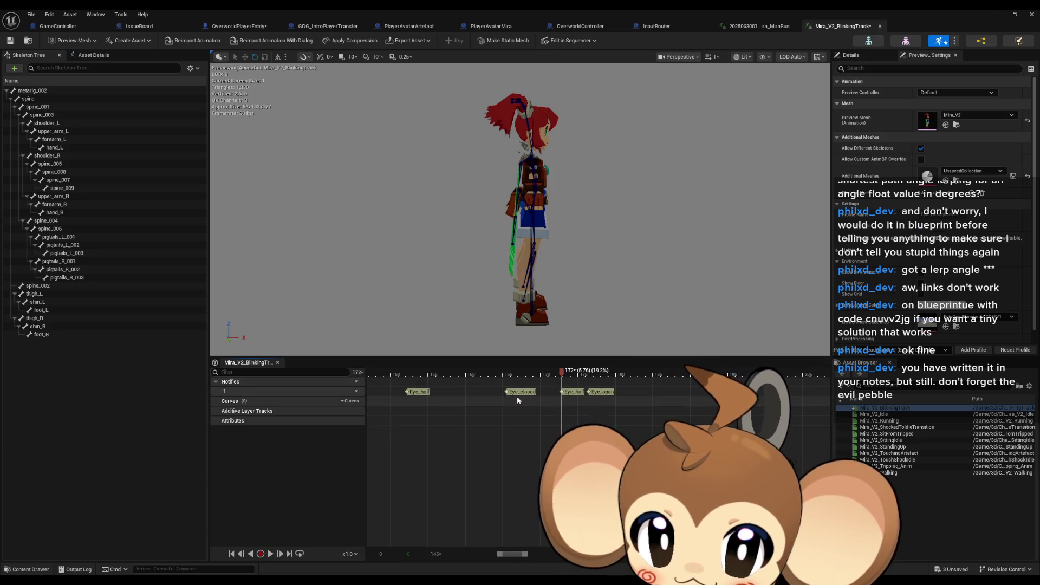
pyautogui.moveTo(564, 373); pyautogui.dragTo(416, 372)
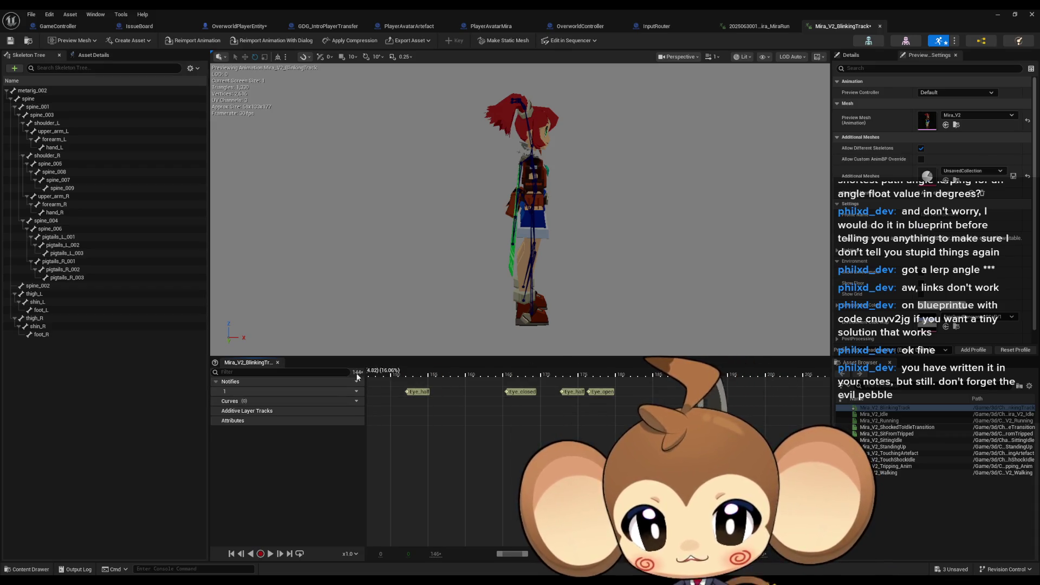
pyautogui.click(271, 553)
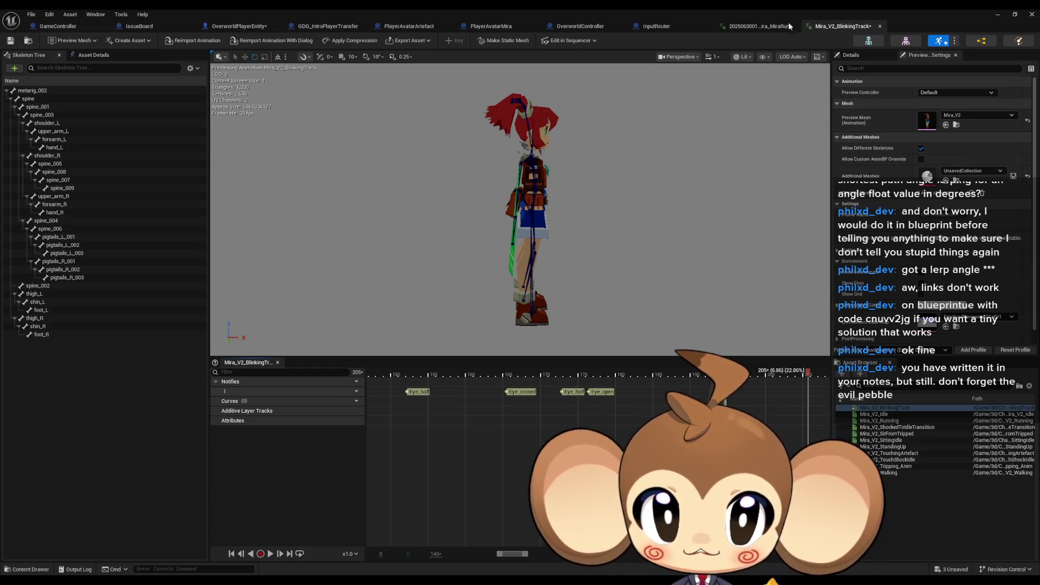
# - Inspect the LeftFoot notify in the Mira run animation, then switch to the GameController blueprint
pyautogui.click(759, 26)
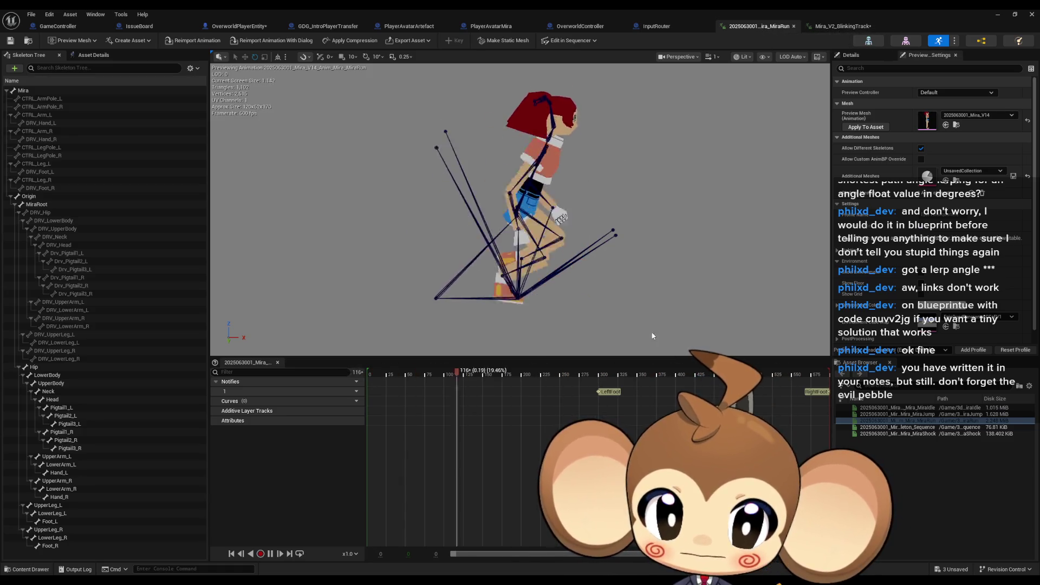
pyautogui.click(608, 392)
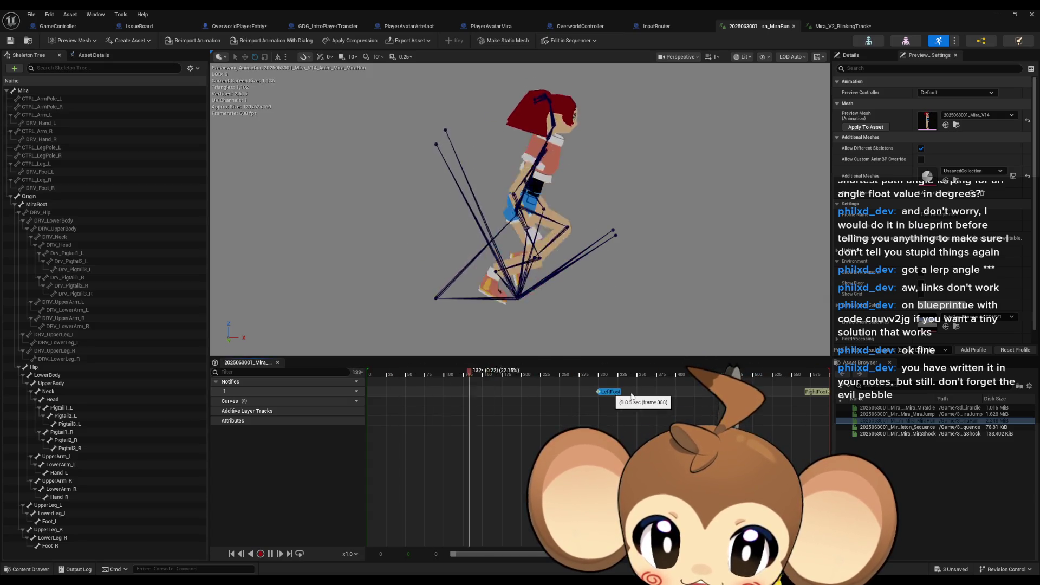
pyautogui.click(69, 26)
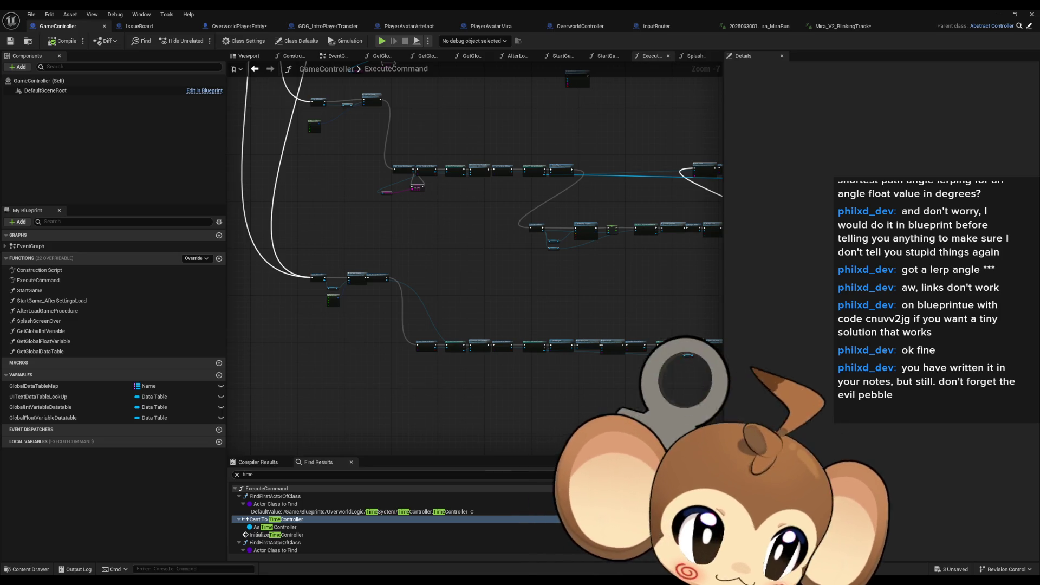
# - Search GameController for 'leftfoot' with no results, then select the AnimNotify_RightFoot node in the character AnimBP
pyautogui.hotkey('ctrl', 'a')
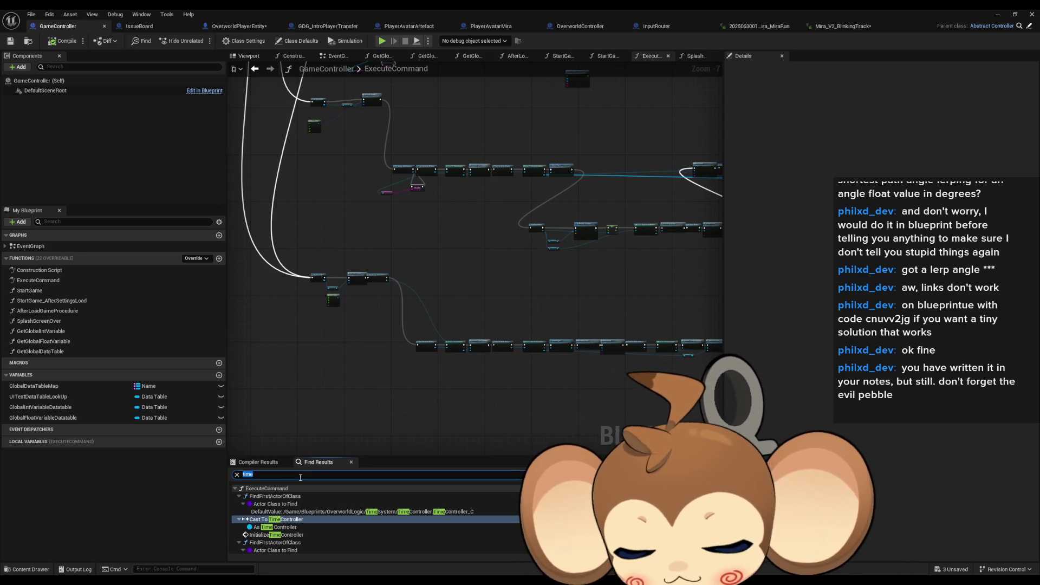
pyautogui.write('leftfoot')
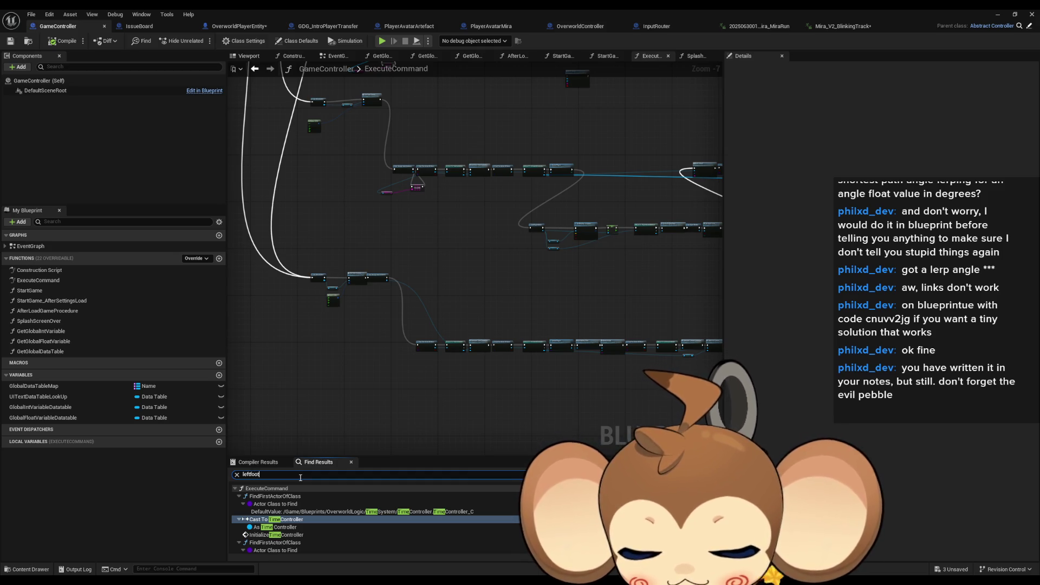
pyautogui.press('Return')
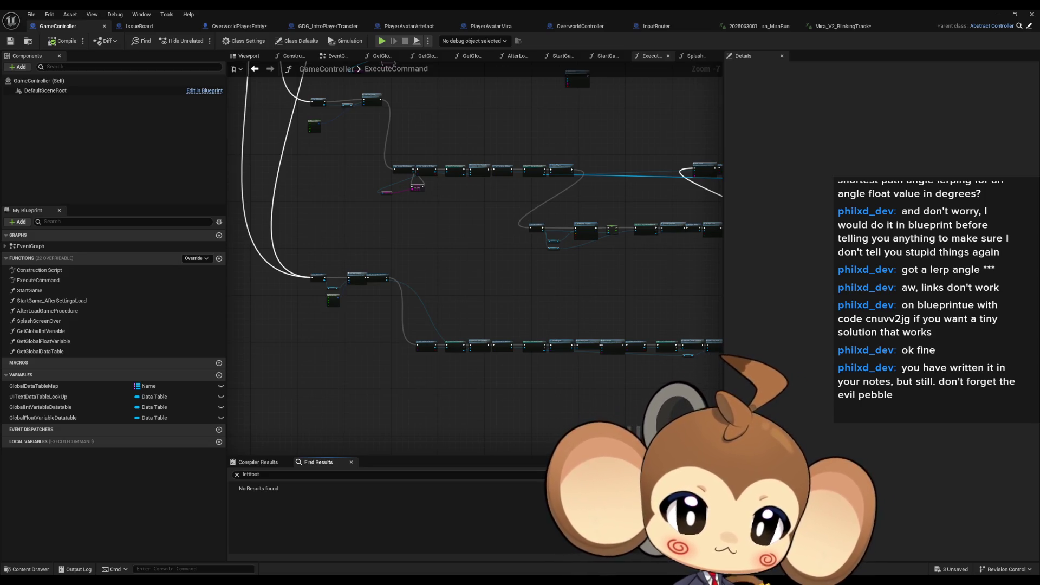
pyautogui.click(920, 27)
pyautogui.moveTo(333, 271); pyautogui.dragTo(410, 326)
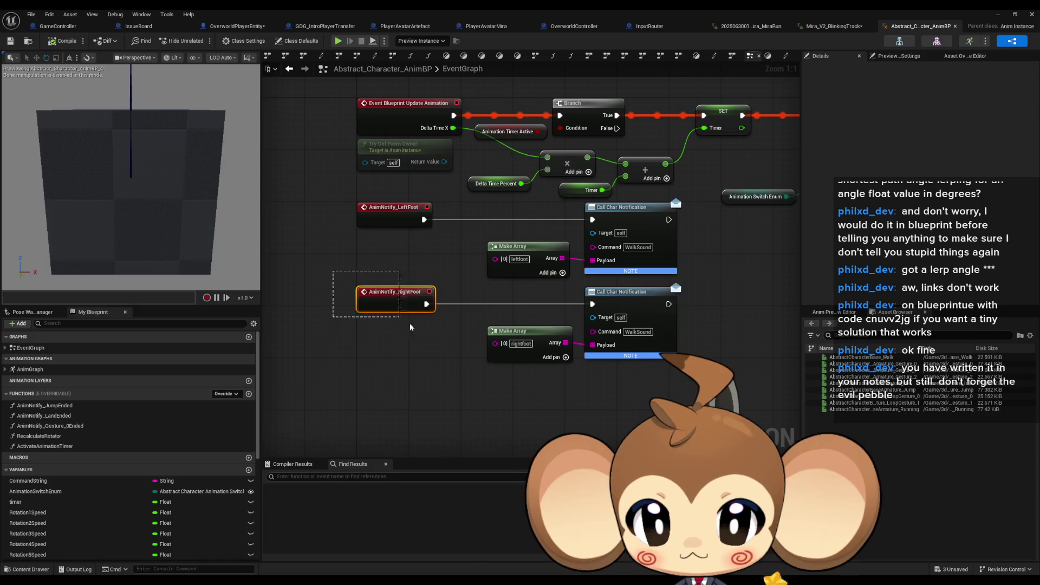
pyautogui.moveTo(455, 374); pyautogui.dragTo(448, 419)
pyautogui.click(373, 260)
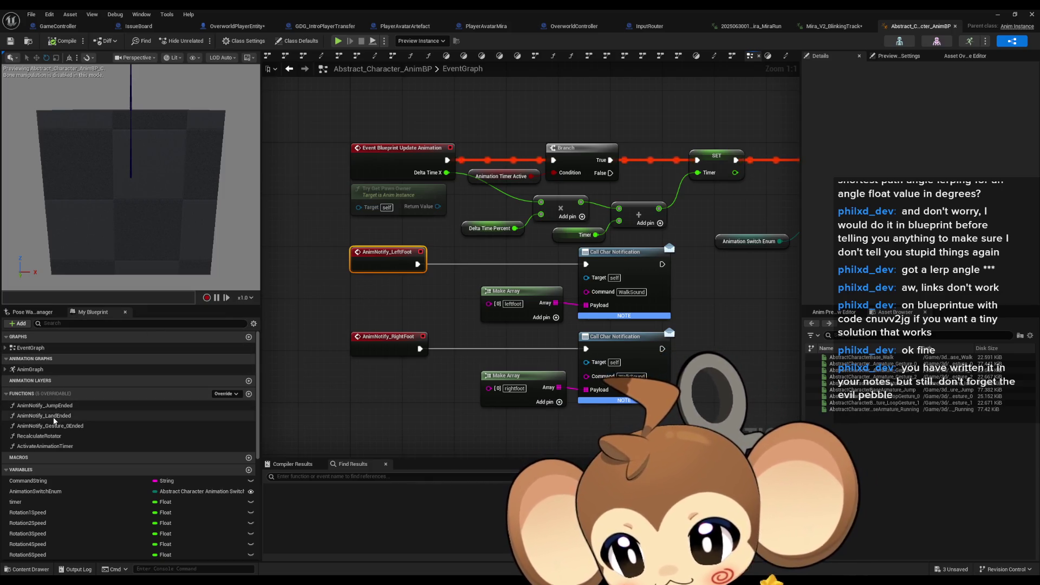
pyautogui.click(45, 415)
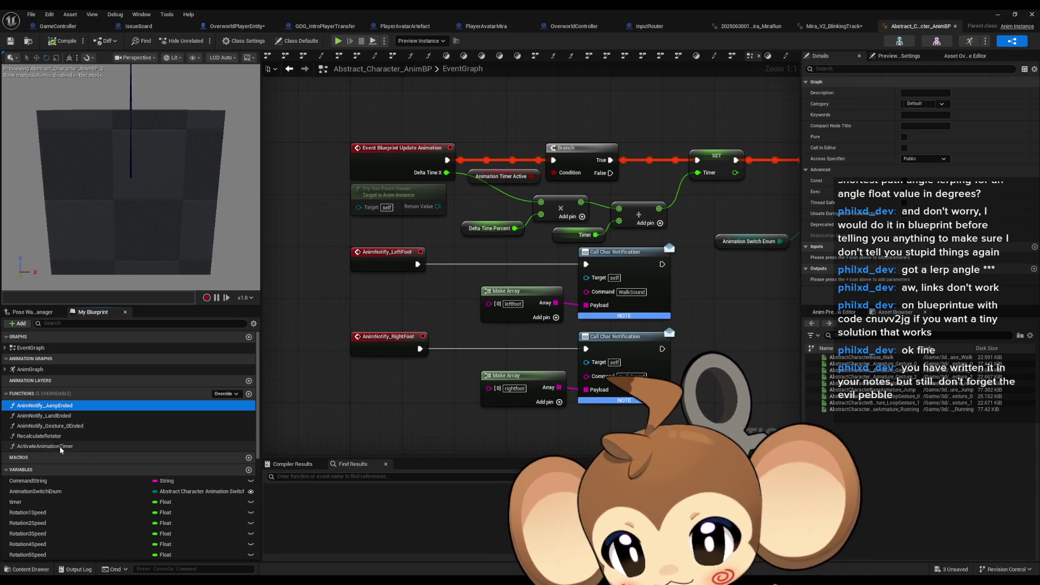
pyautogui.click(3, 347)
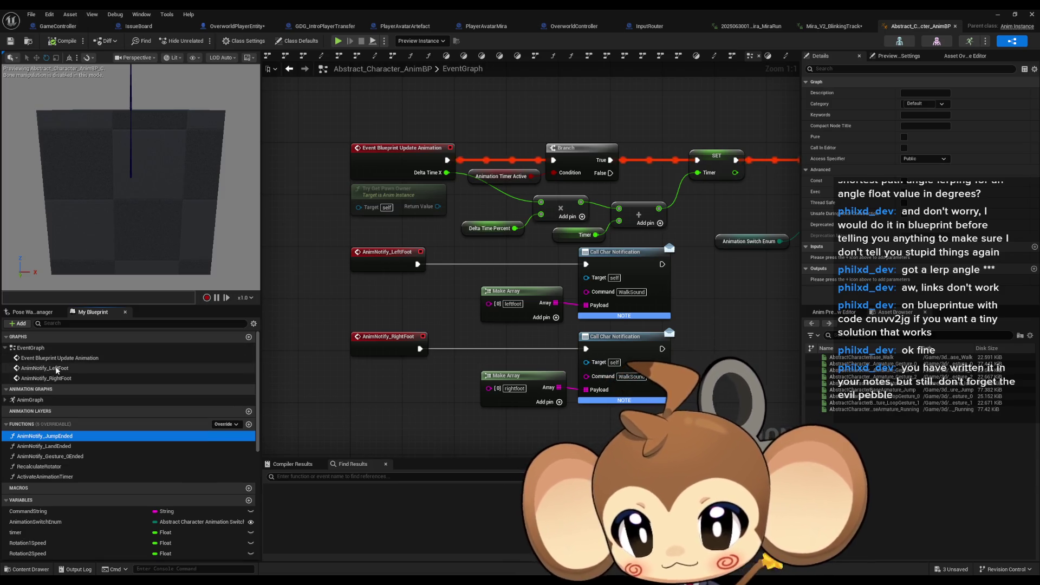
pyautogui.click(45, 367)
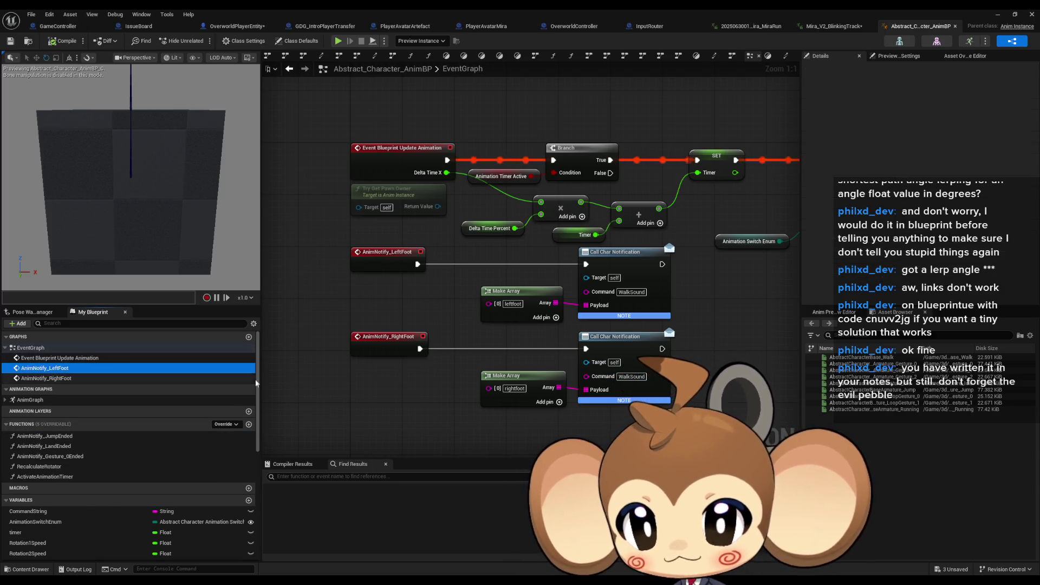
pyautogui.click(367, 398)
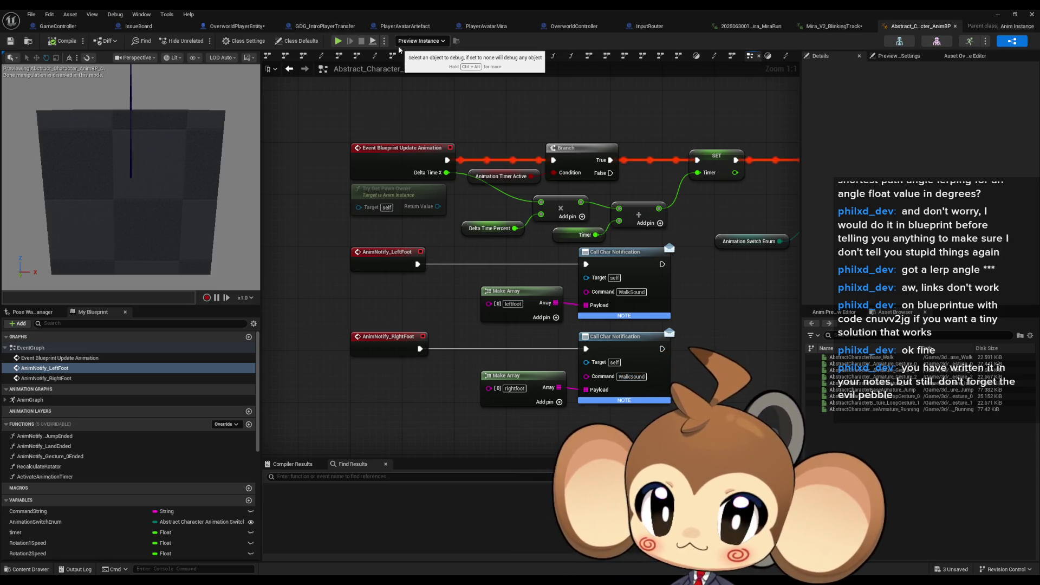
pyautogui.click(389, 254)
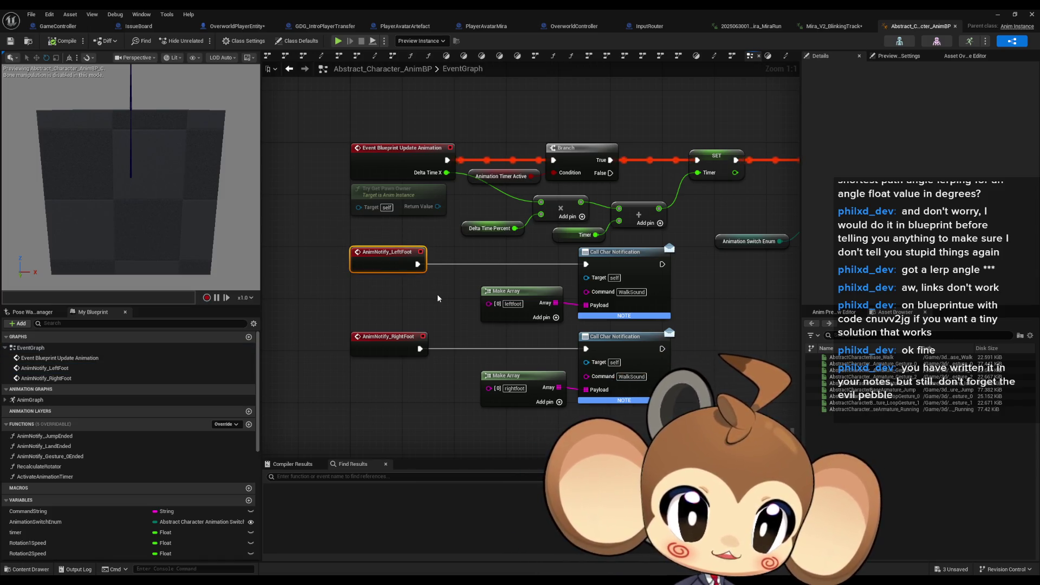
pyautogui.moveTo(438, 299); pyautogui.dragTo(412, 297)
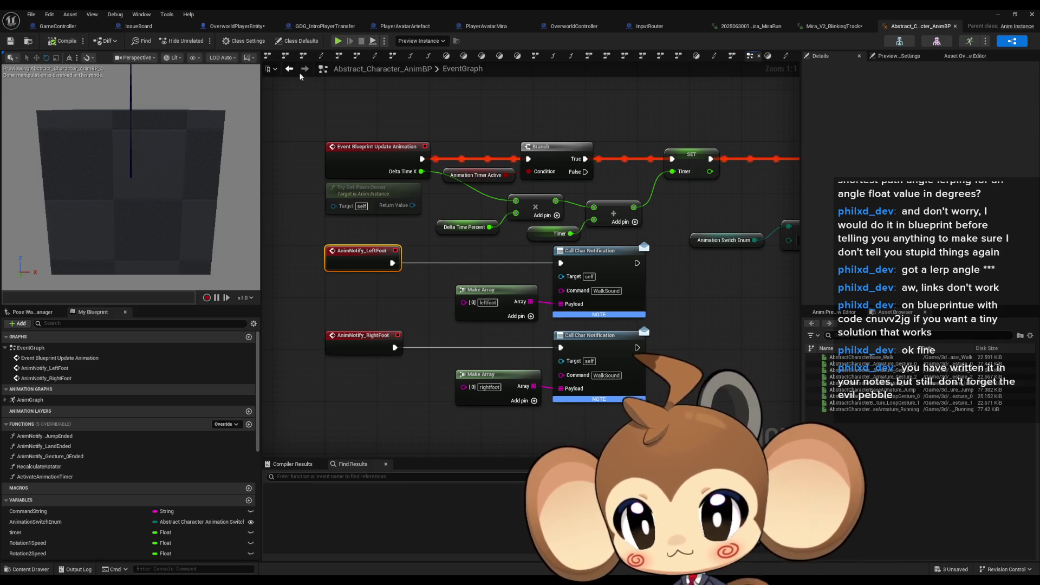
pyautogui.click(238, 26)
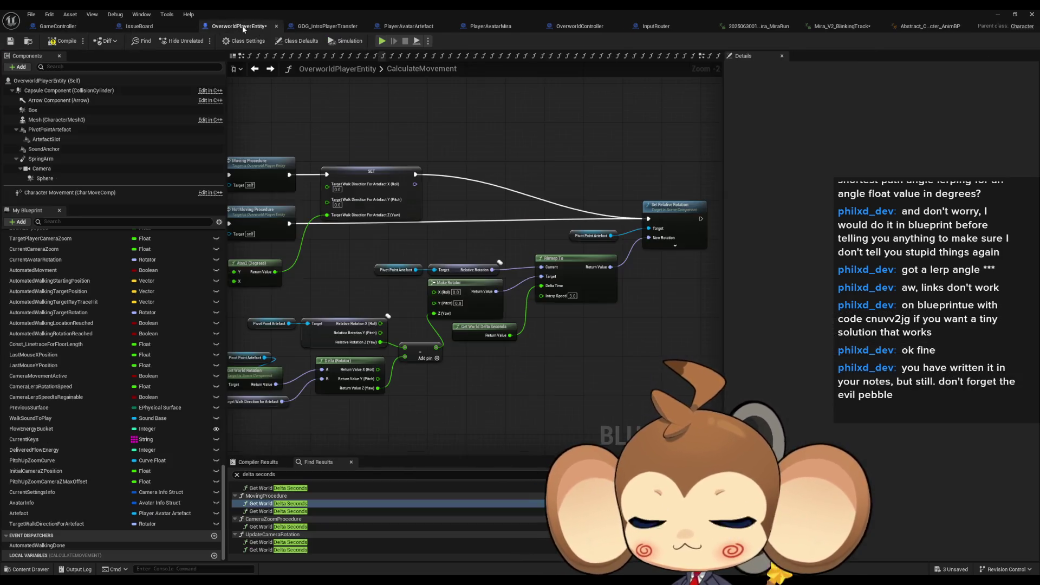
# - In OverworldPlayerEntity's EventGraph, place an unwanted construct node by mistake and delete it
pyautogui.moveTo(321, 203); pyautogui.dragTo(500, 203)
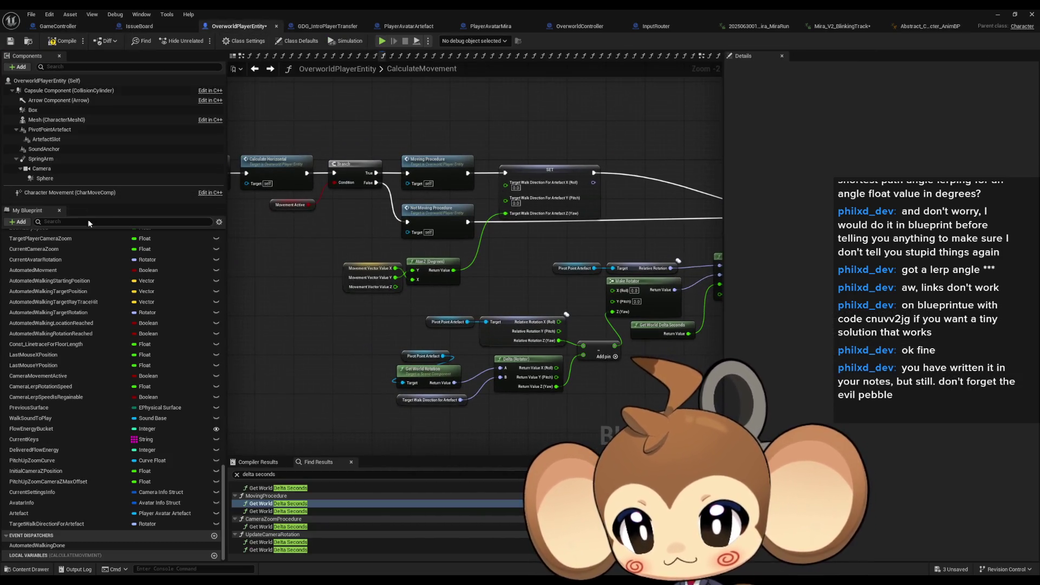
pyautogui.scroll(8, 113, 342)
pyautogui.scroll(4, 115, 341)
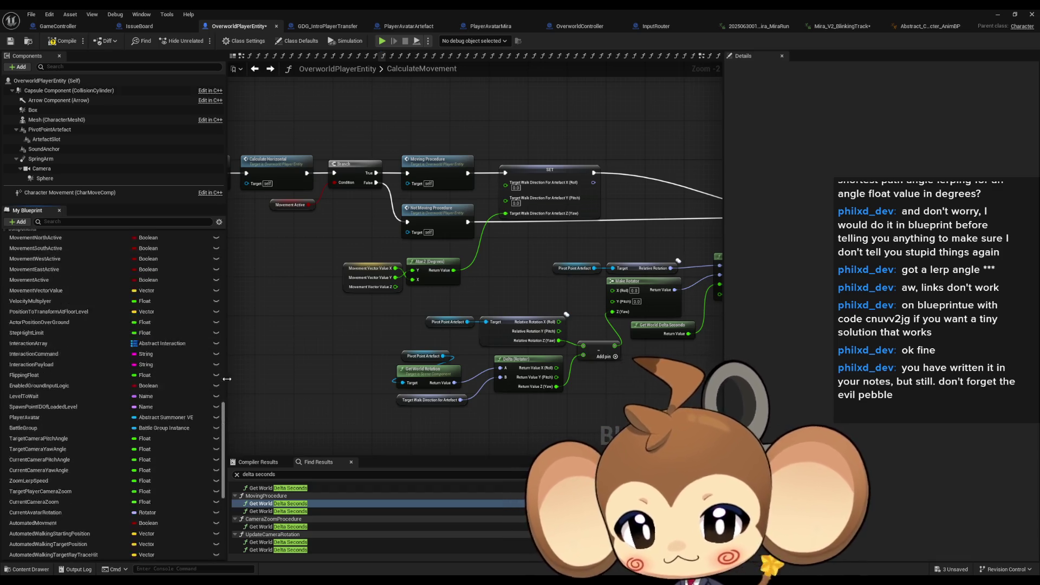
pyautogui.scroll(6, 115, 342)
pyautogui.doubleClick(33, 246)
pyautogui.scroll(-4, 464, 346)
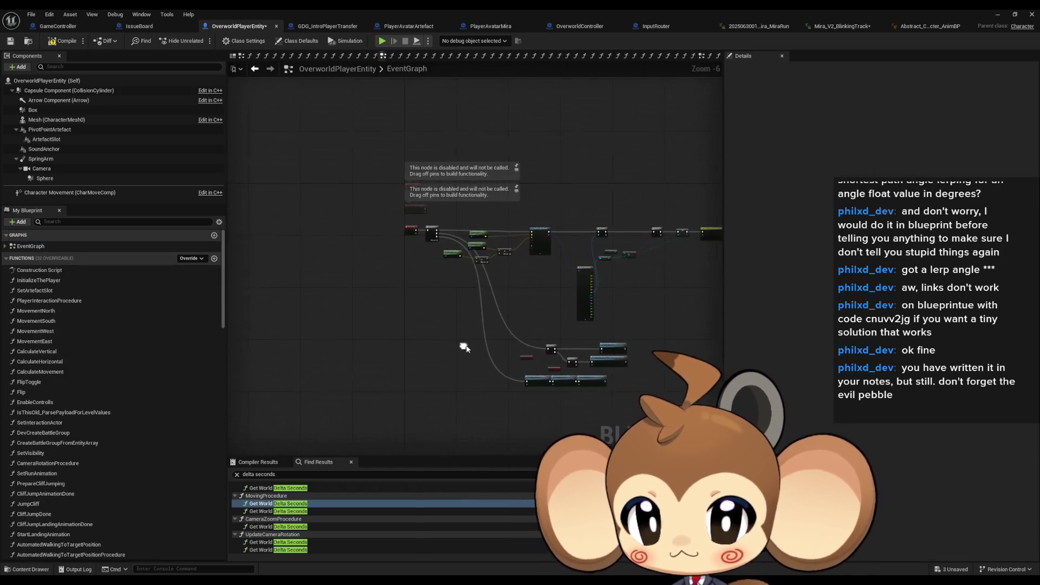
pyautogui.scroll(4, 463, 347)
pyautogui.rightClick(396, 322)
pyautogui.write('d')
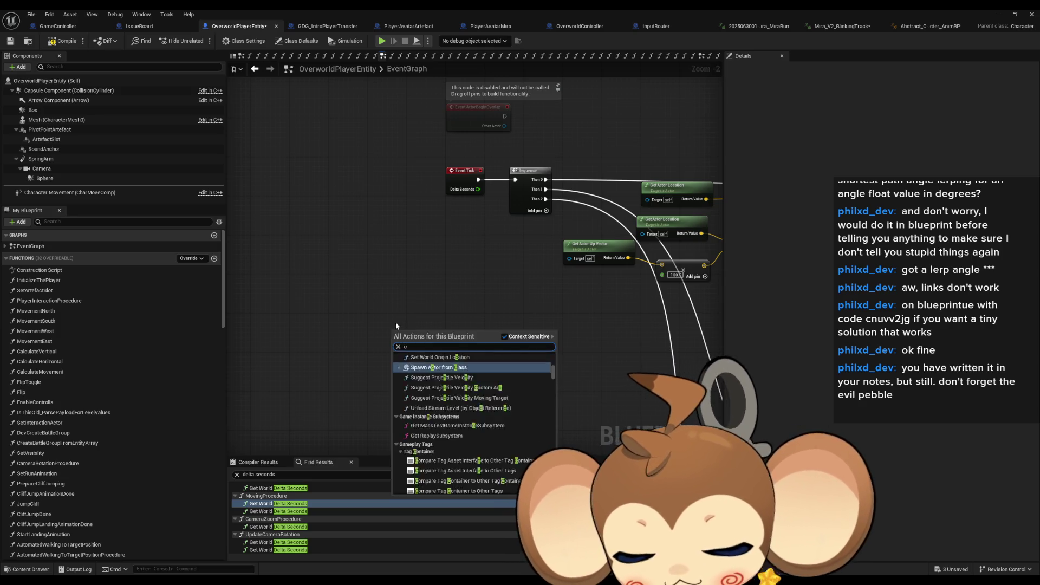
pyautogui.write('onstruct')
pyautogui.press('Return')
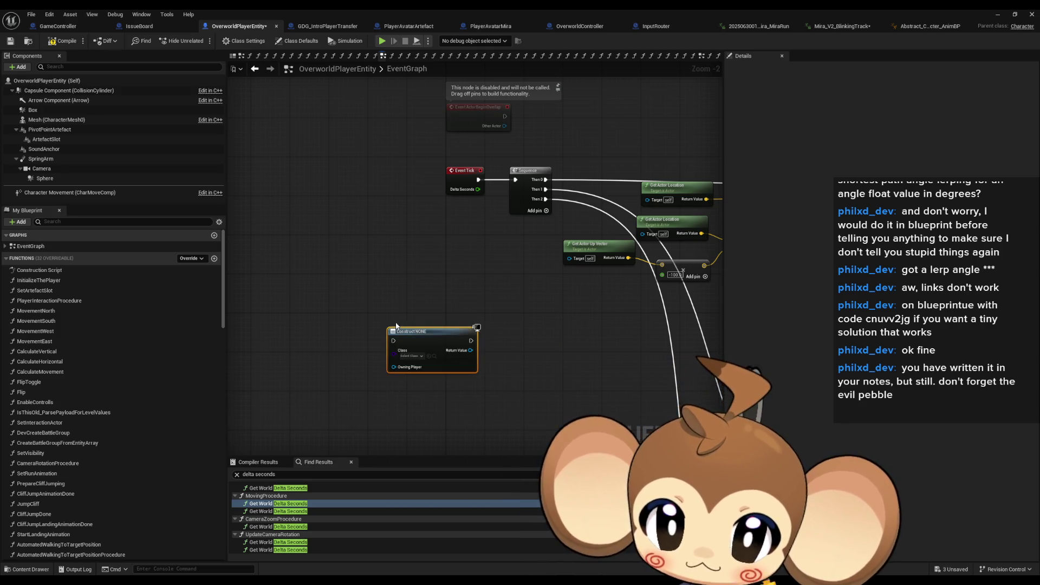
pyautogui.press('Delete')
# - Add a Custom Event node named 'AnimNotify_' and return to the Mira_V2_BlinkingTrack animation
pyautogui.rightClick(401, 328)
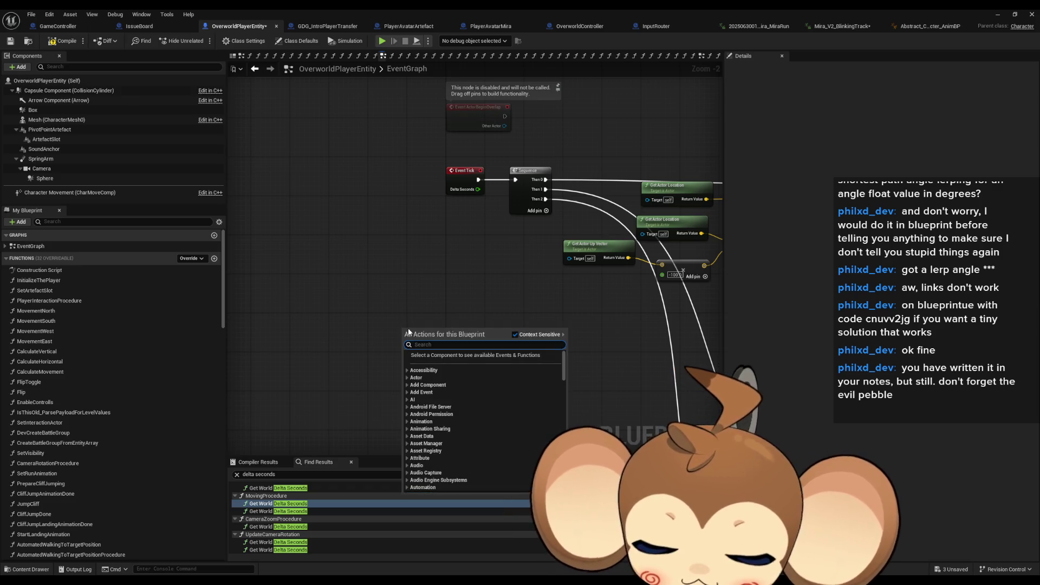
pyautogui.write('cust')
pyautogui.press('Return')
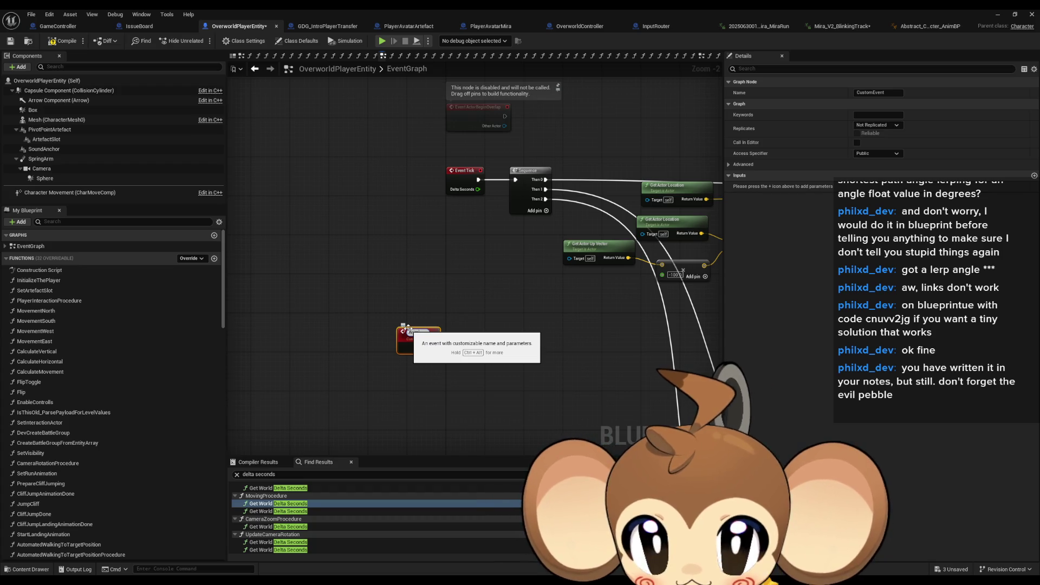
pyautogui.write('AnimNotify_')
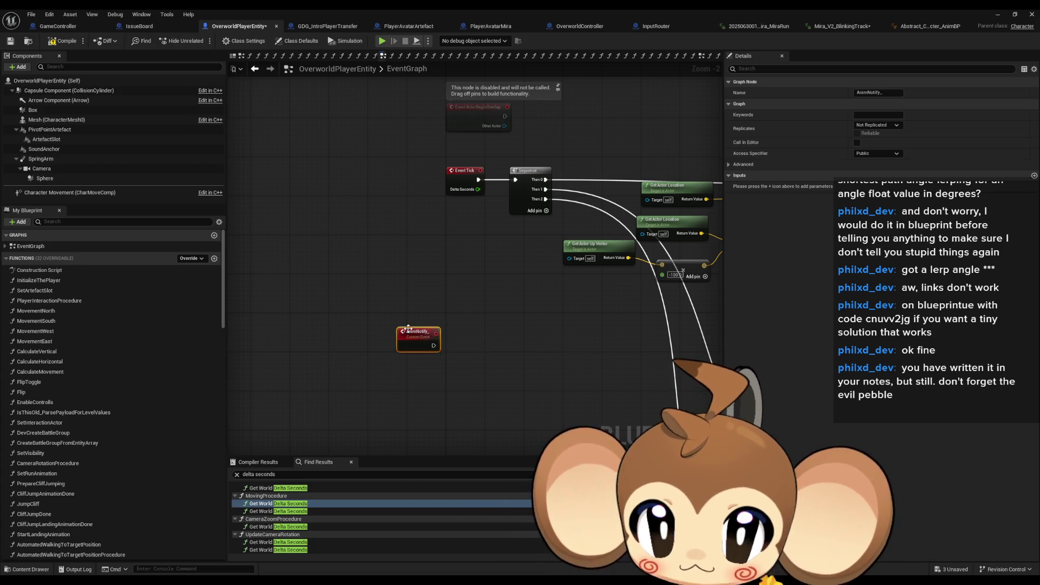
pyautogui.press('Return')
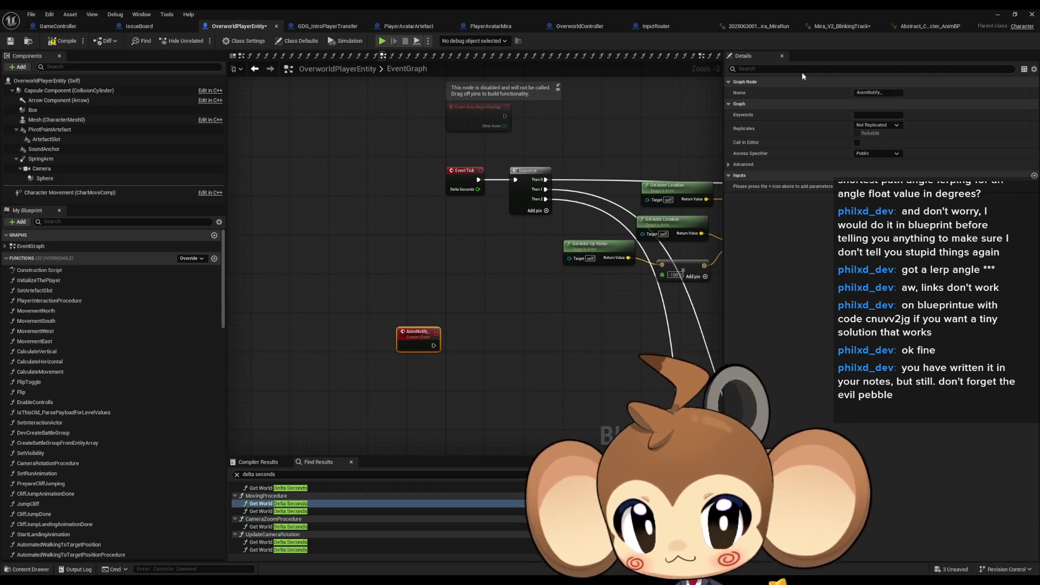
pyautogui.click(841, 26)
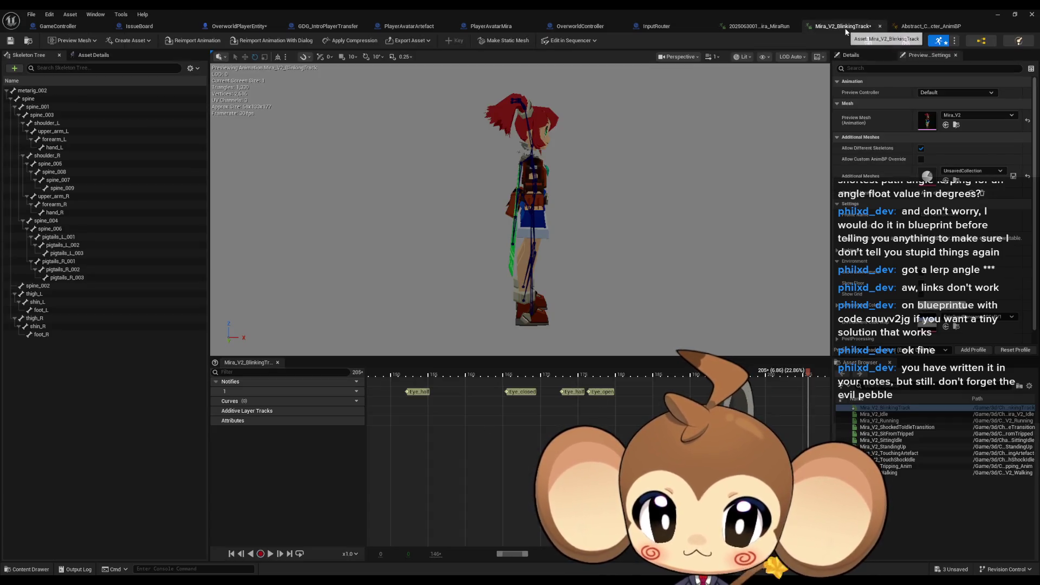
pyautogui.click(911, 27)
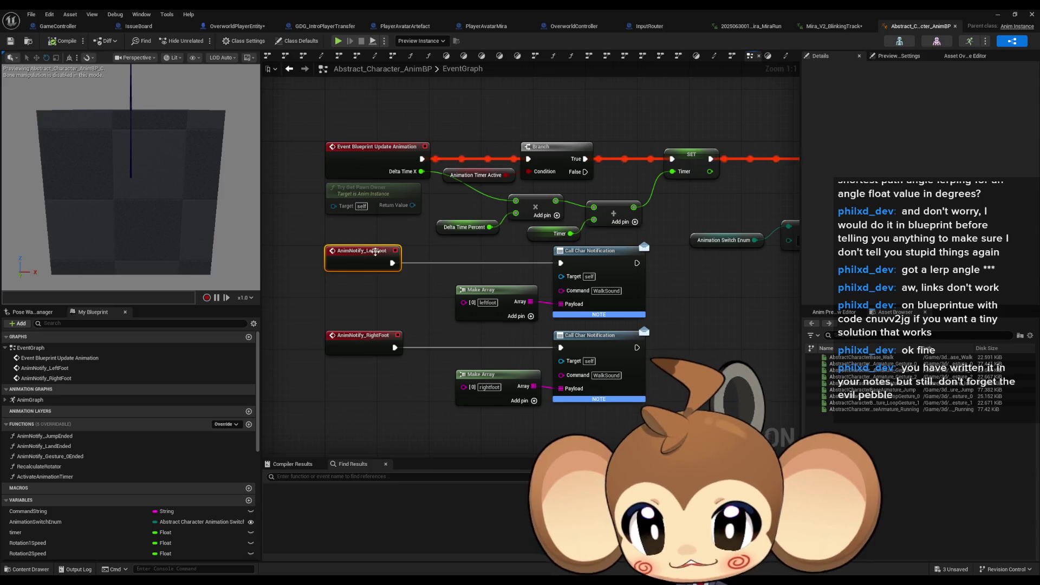
pyautogui.press('Delete')
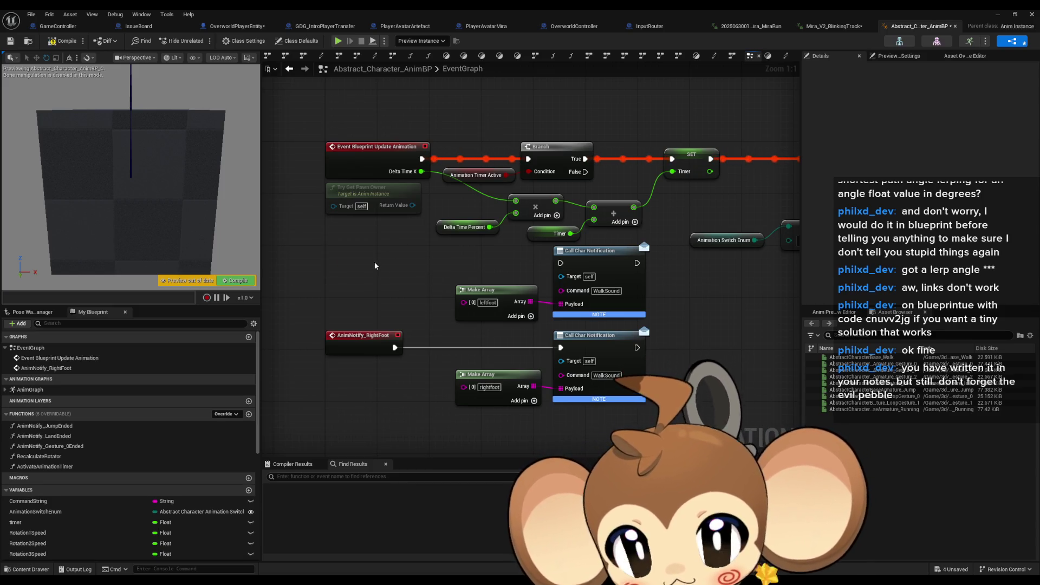
pyautogui.hotkey('ctrl', 'z')
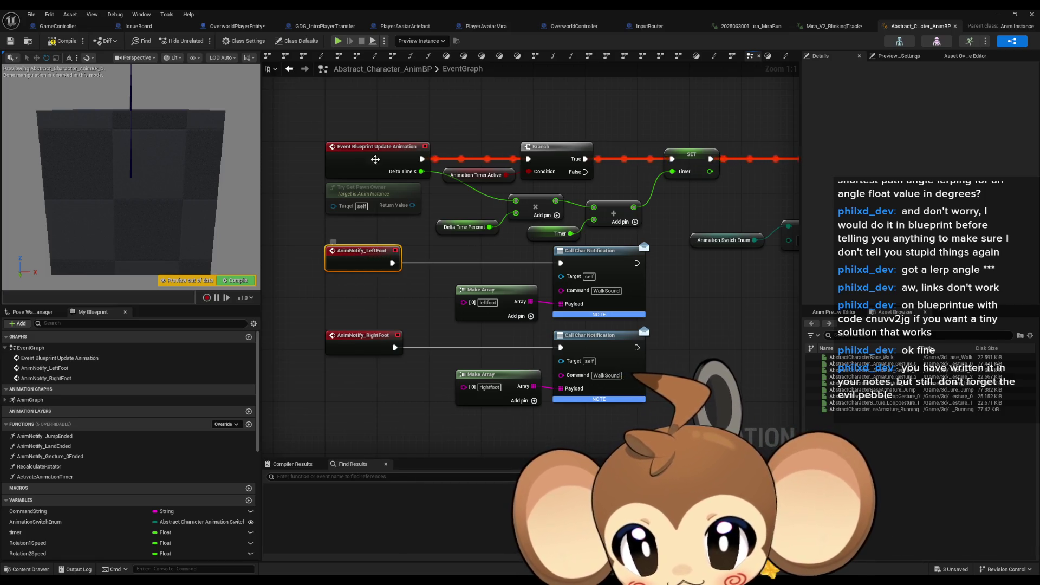
pyautogui.click(411, 305)
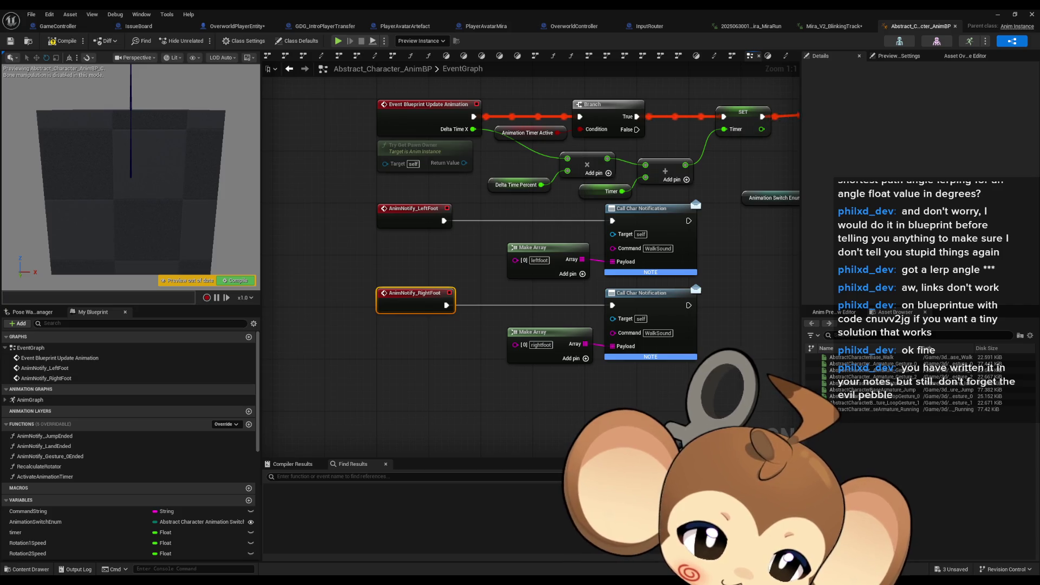
pyautogui.click(426, 385)
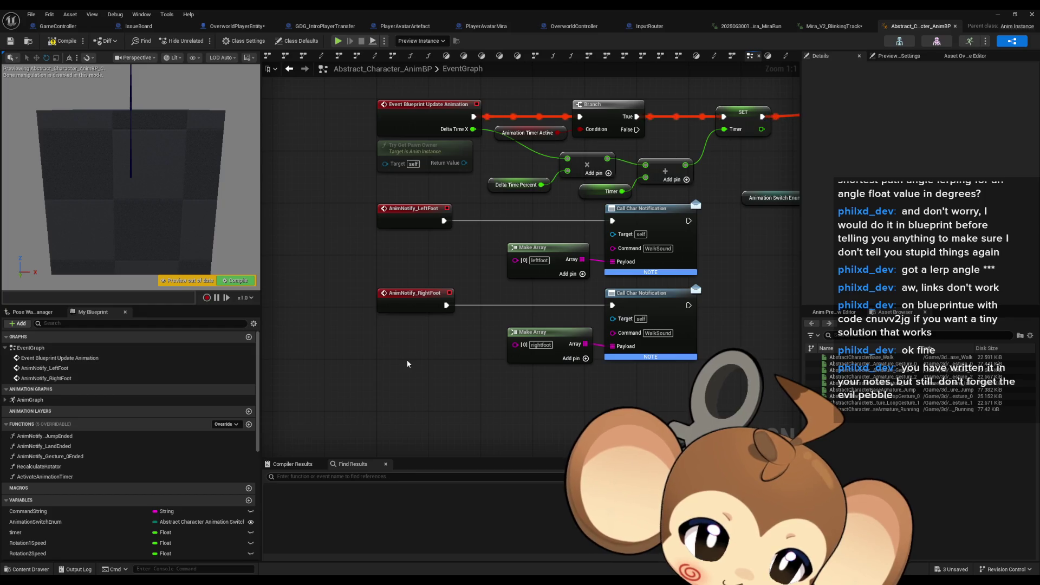
pyautogui.moveTo(407, 360); pyautogui.dragTo(429, 358)
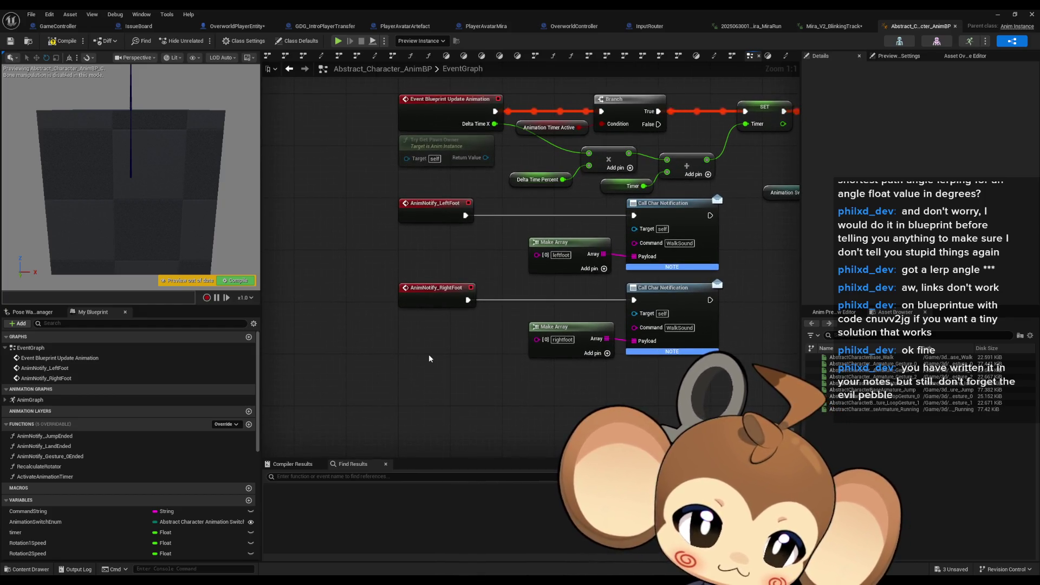
pyautogui.click(830, 26)
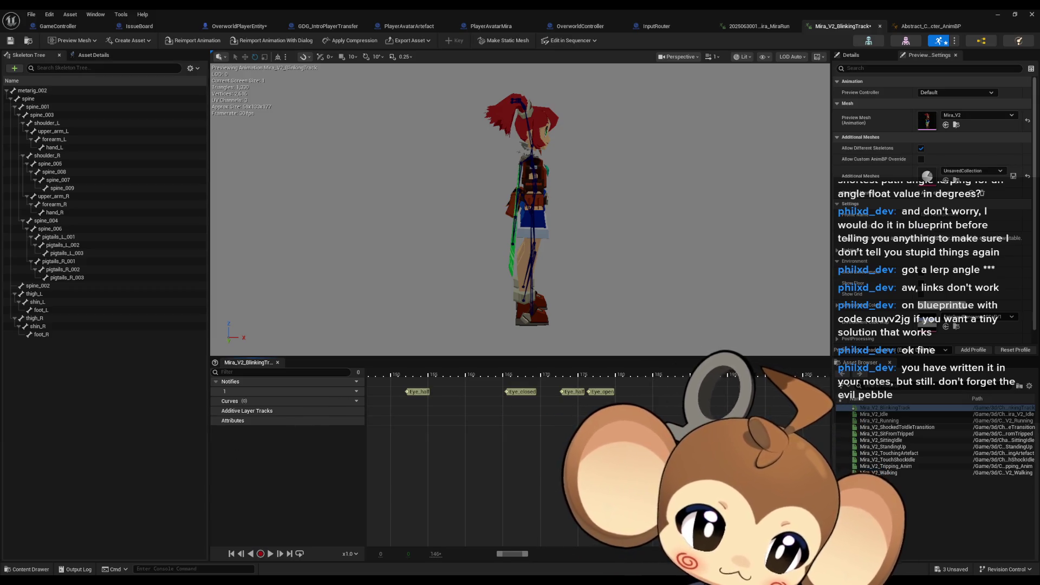
pyautogui.click(1012, 13)
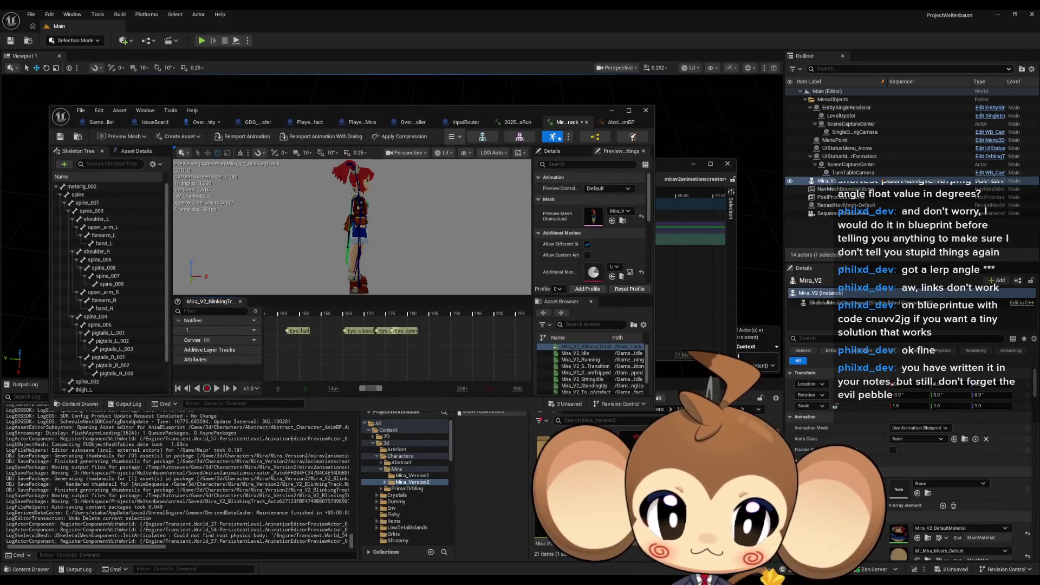
# - Create Mira_V2_BlinkingTrack_Montage via Create AnimMontage and open it in the montage editor
pyautogui.rightClick(725, 367)
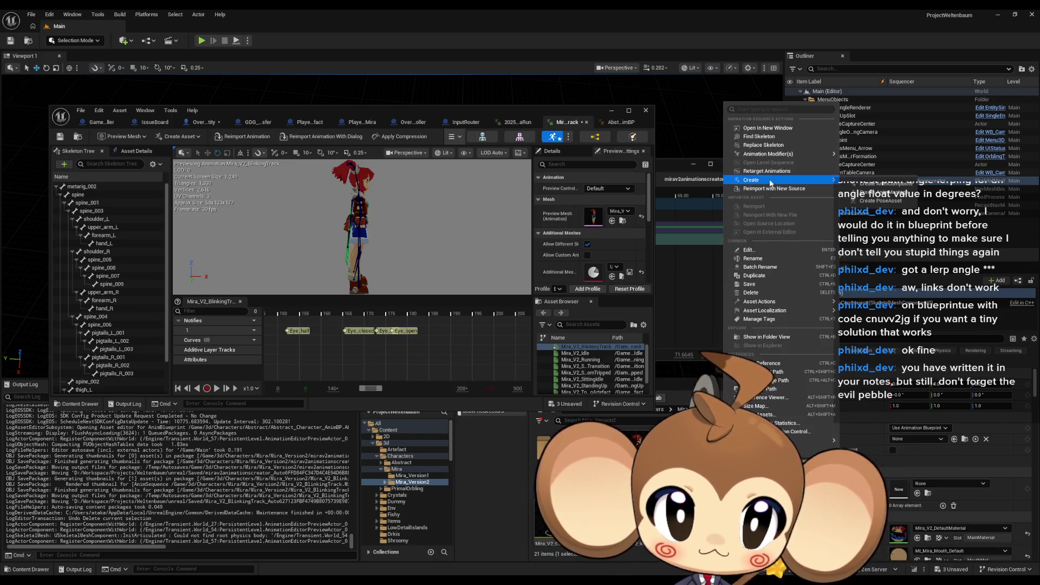
pyautogui.moveTo(769, 180)
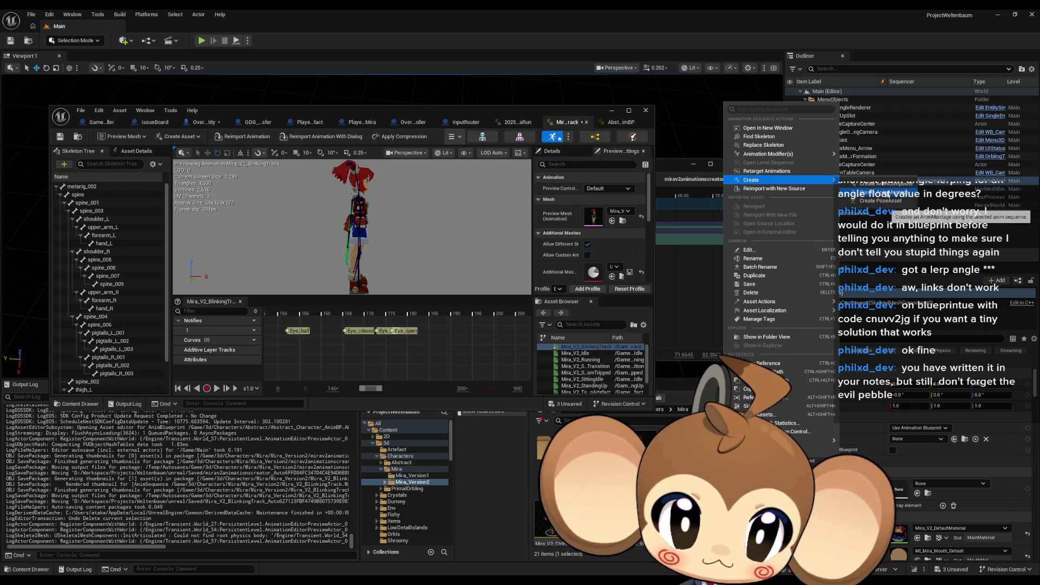
pyautogui.click(881, 189)
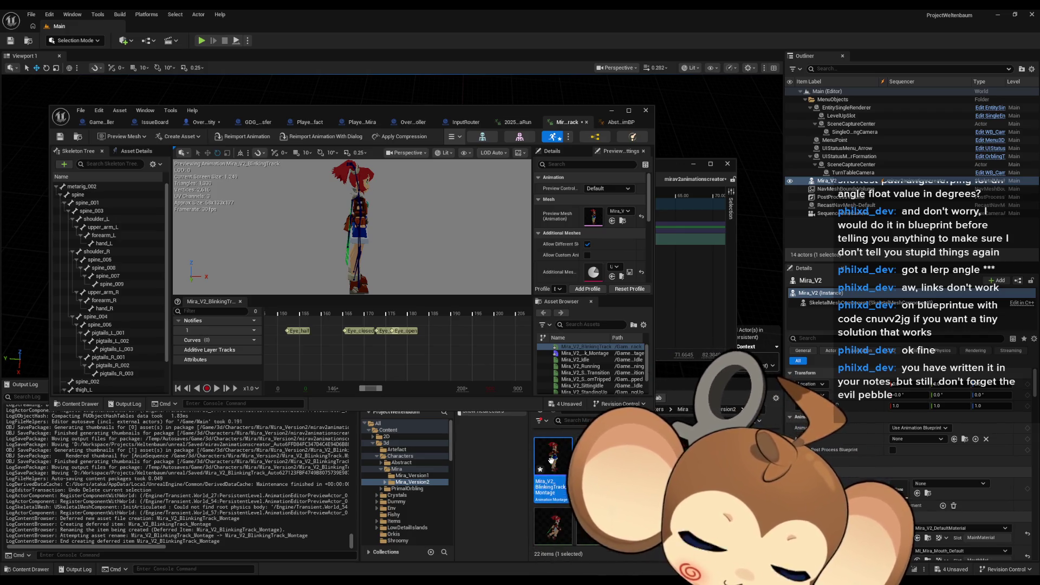
pyautogui.doubleClick(551, 458)
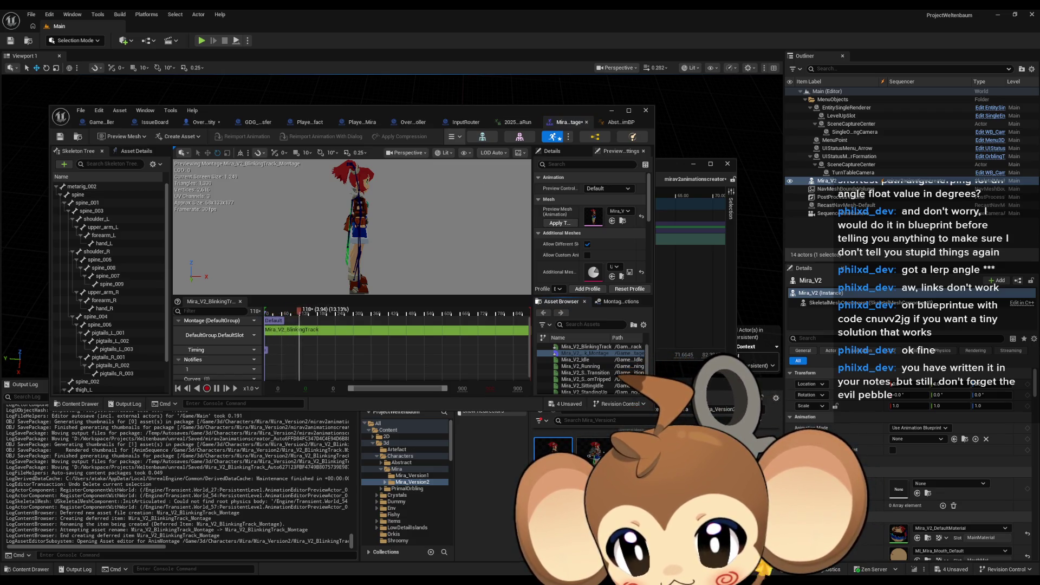
pyautogui.scroll(-1, 288, 368)
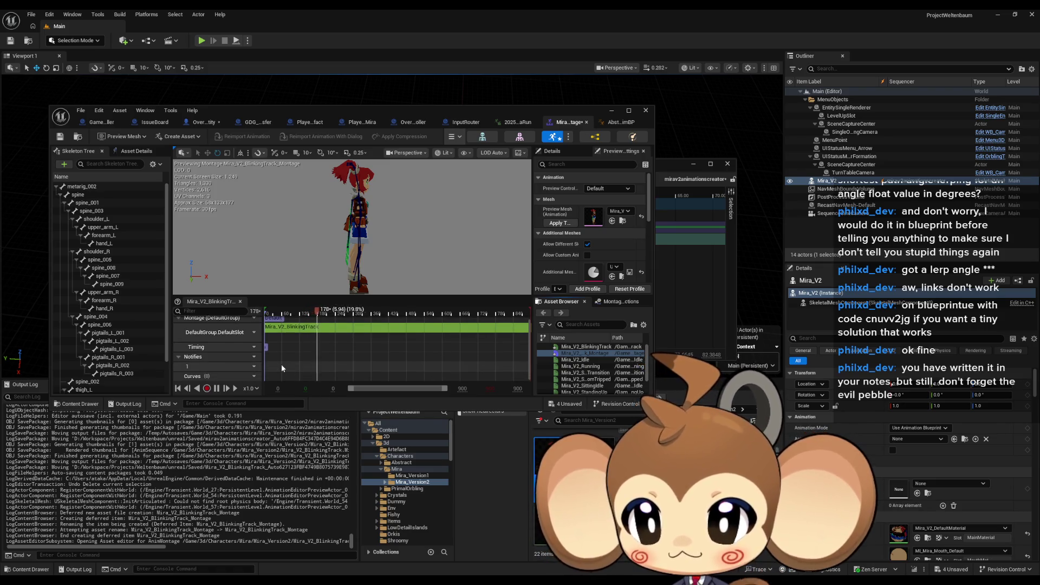
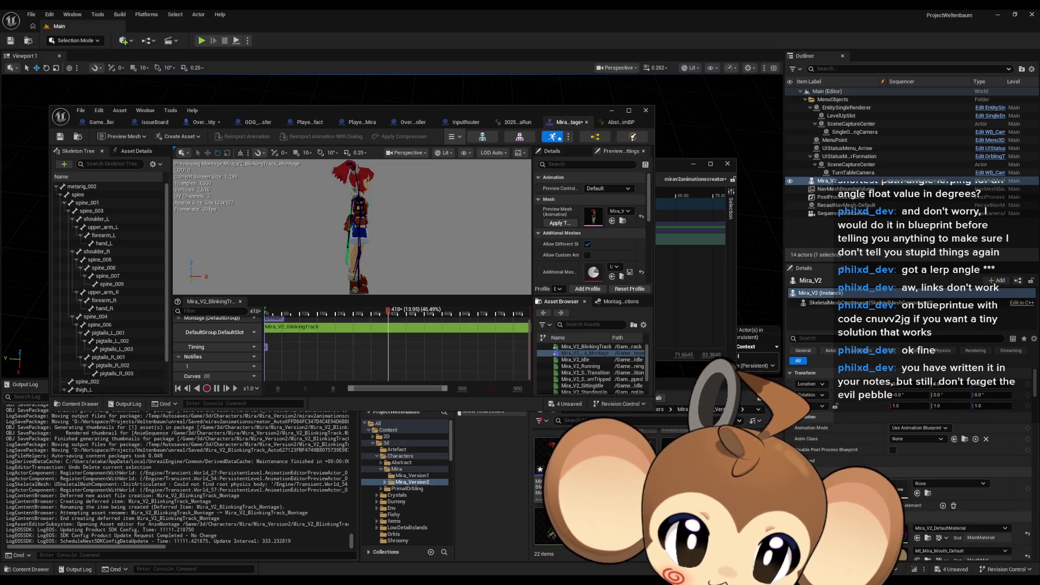
# - Browse the Content Browser asset and Add menus for a slot option, moving the montage editor aside
pyautogui.rightClick(751, 138)
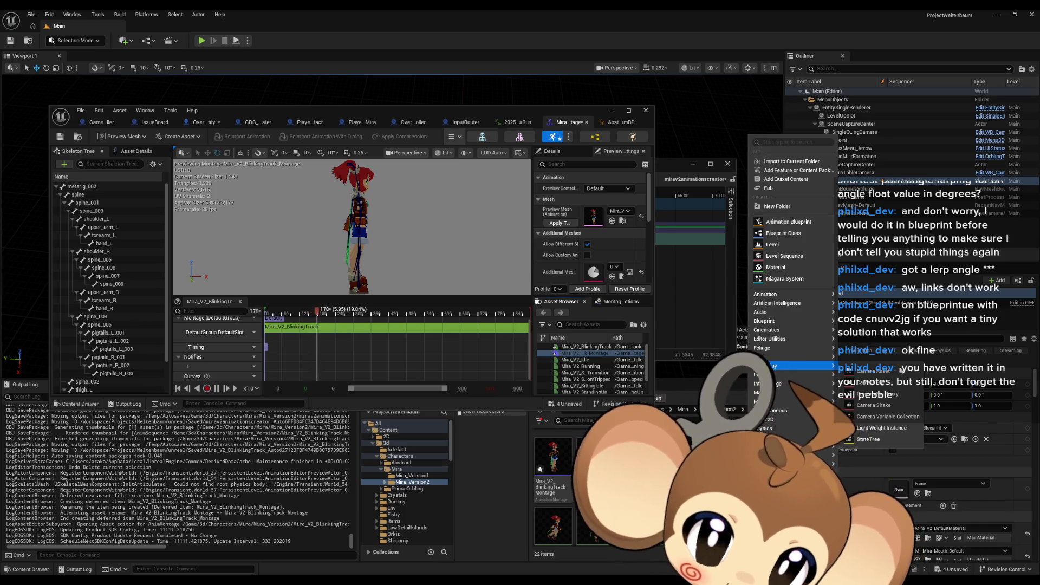
pyautogui.moveTo(765, 294)
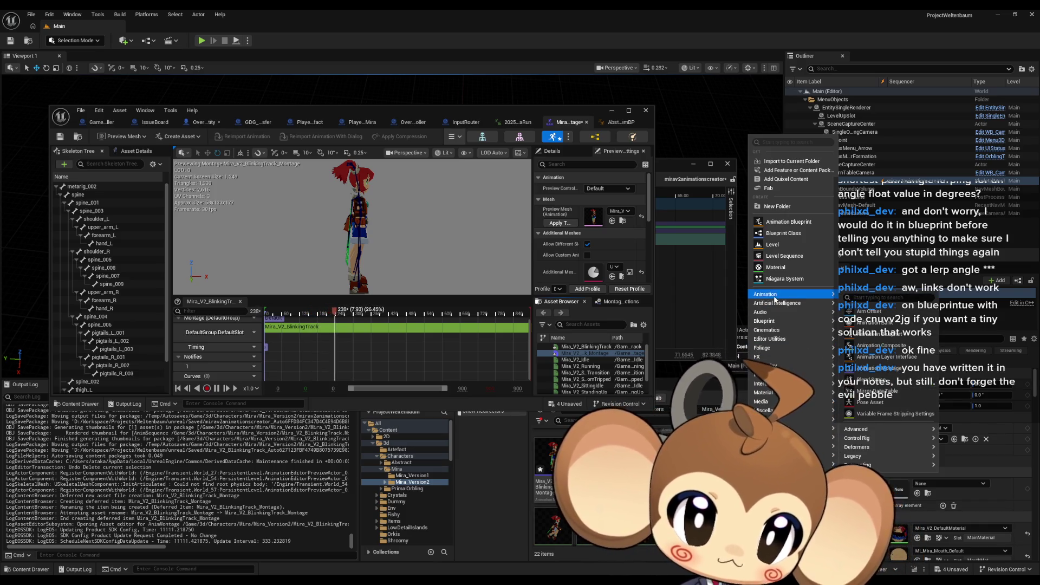
pyautogui.click(502, 455)
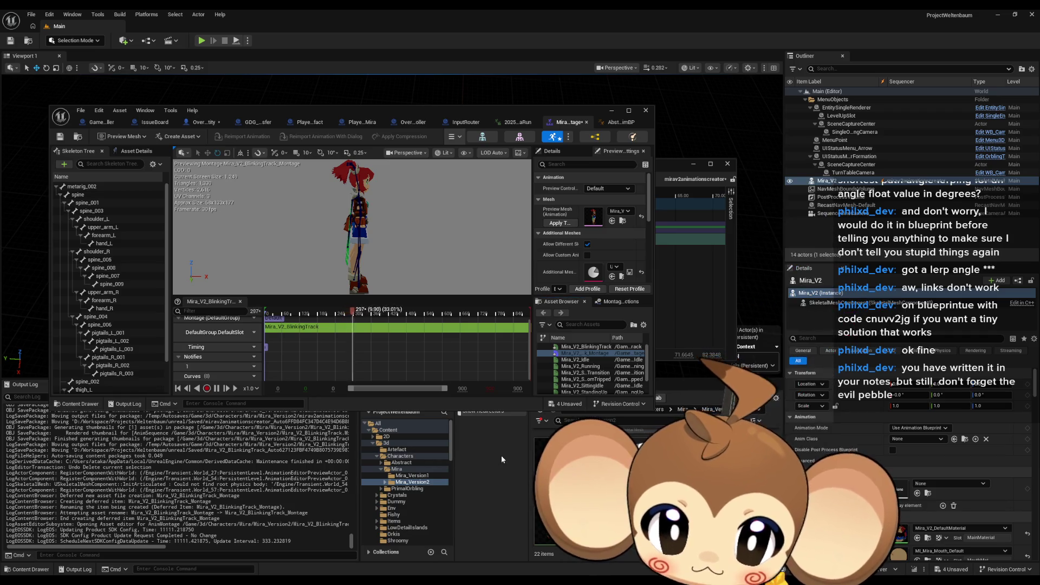
pyautogui.moveTo(482, 112); pyautogui.dragTo(452, 77)
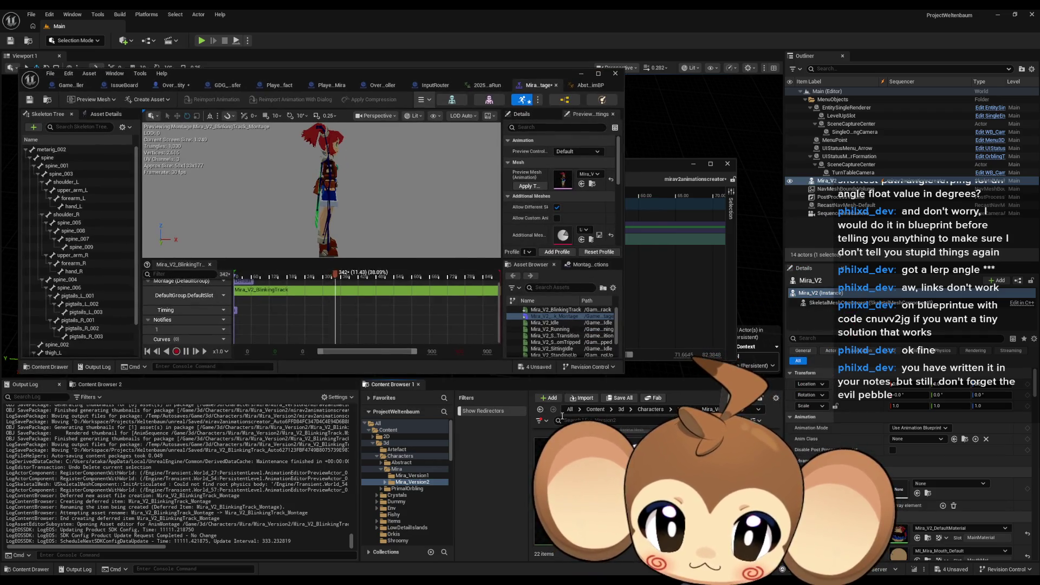
pyautogui.click(553, 399)
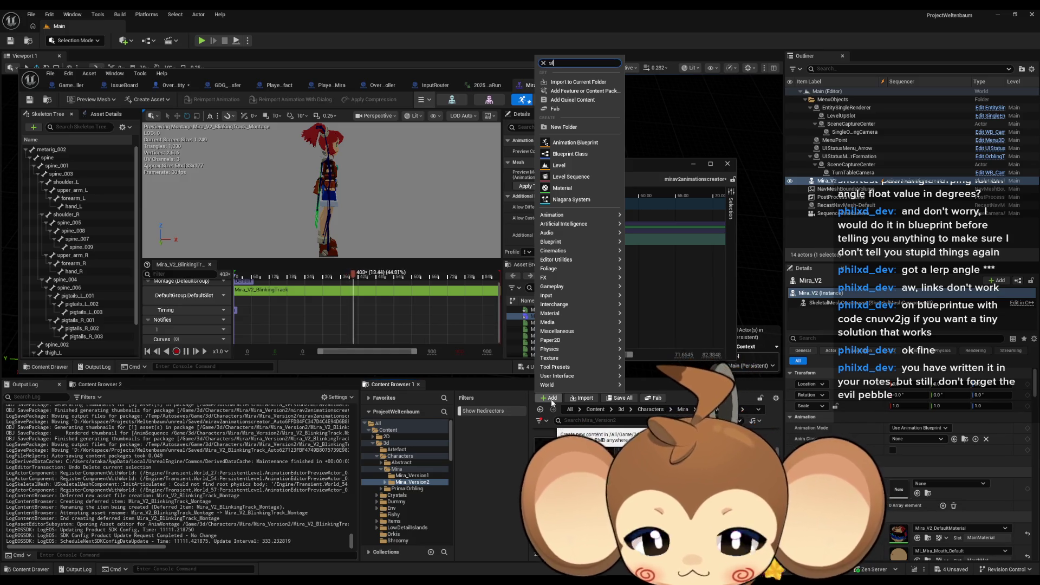
pyautogui.write('slot')
pyautogui.press('Return')
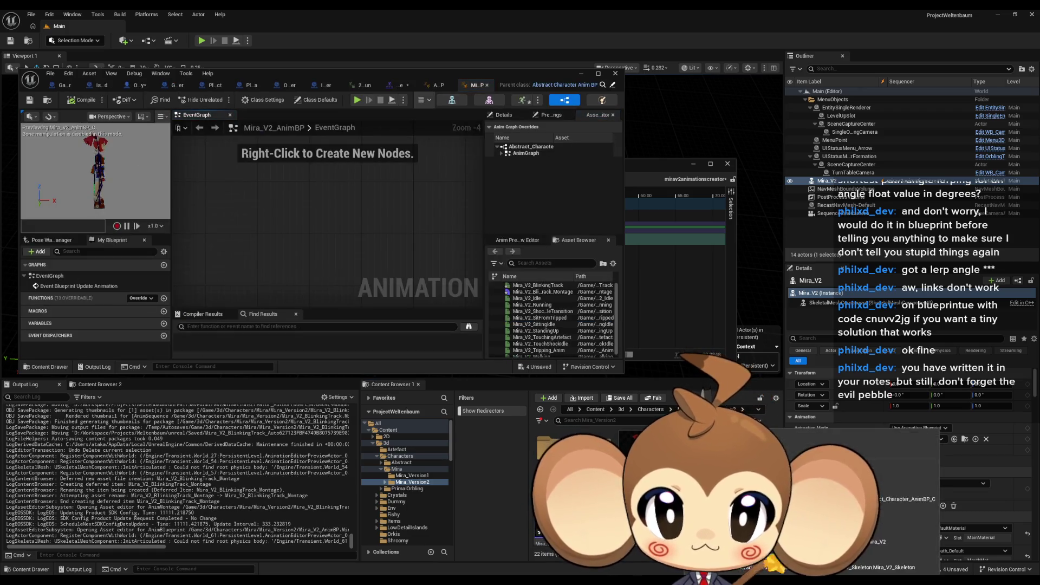
# - Bring up the Anim Slot Manager panel in the Abstract_Character_AnimBP editor via the Window menu
pyautogui.click(612, 87)
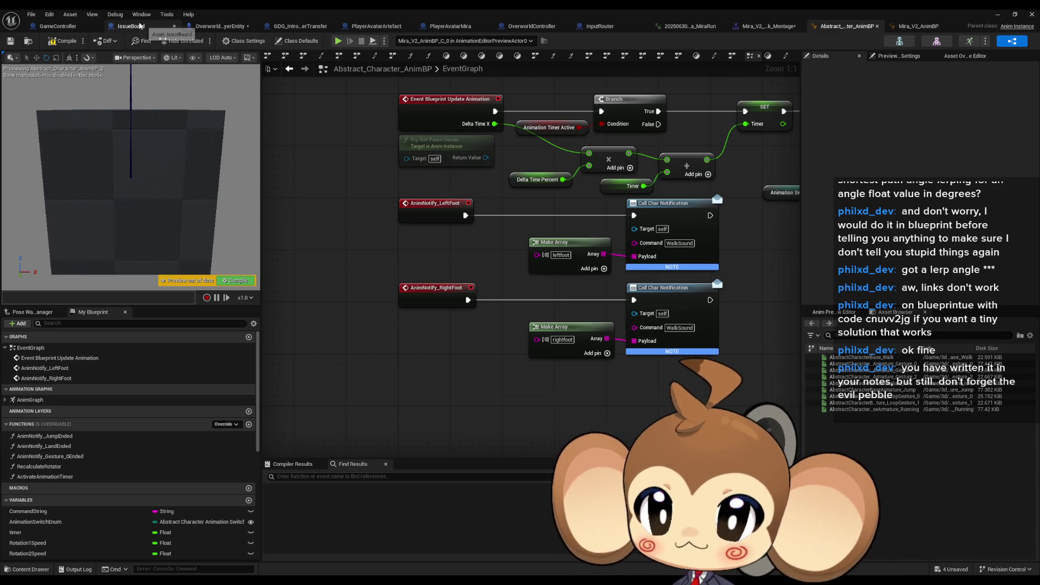
pyautogui.click(142, 14)
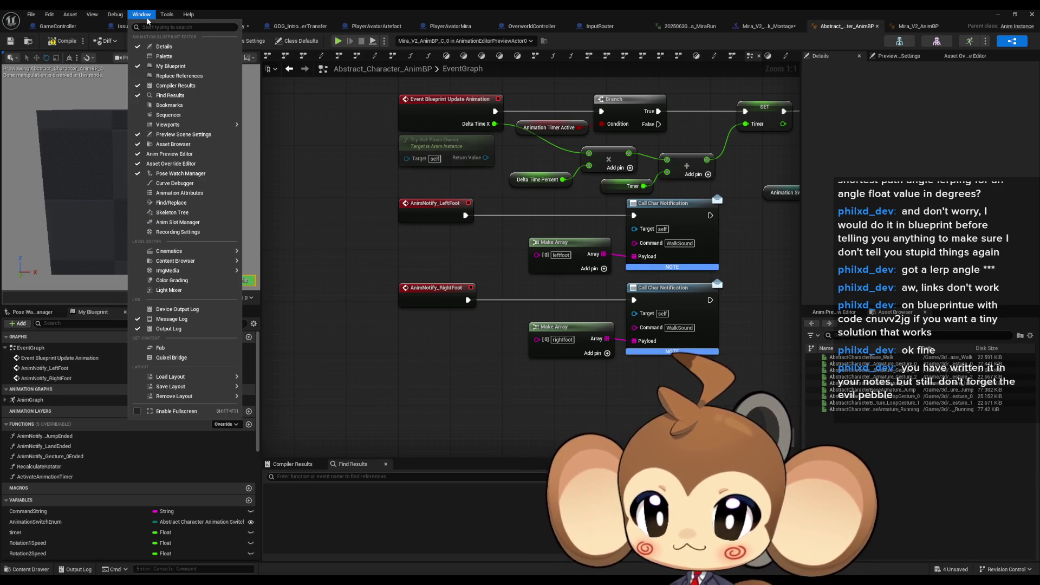
pyautogui.write('anim')
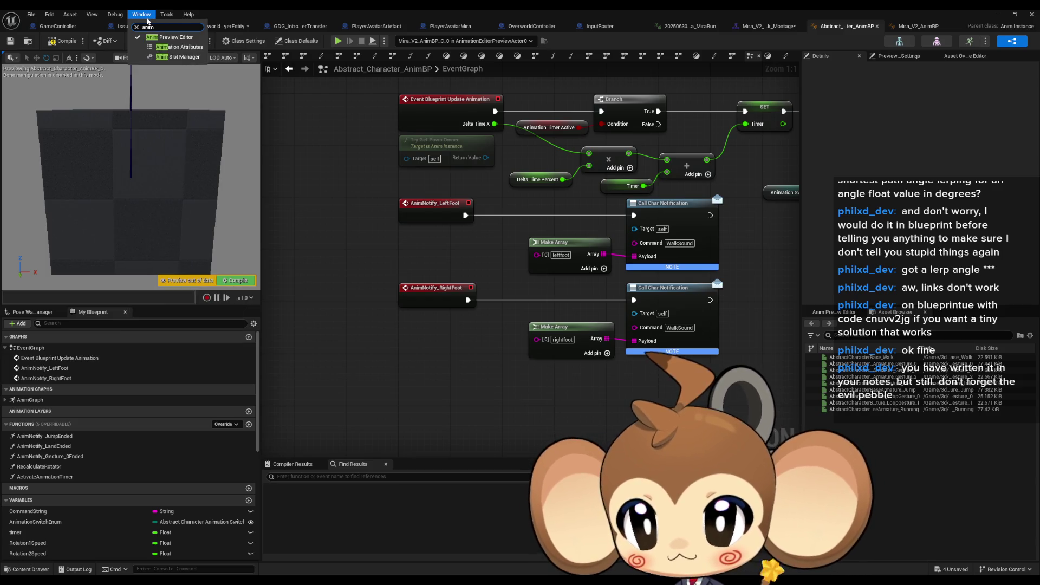
pyautogui.click(141, 13)
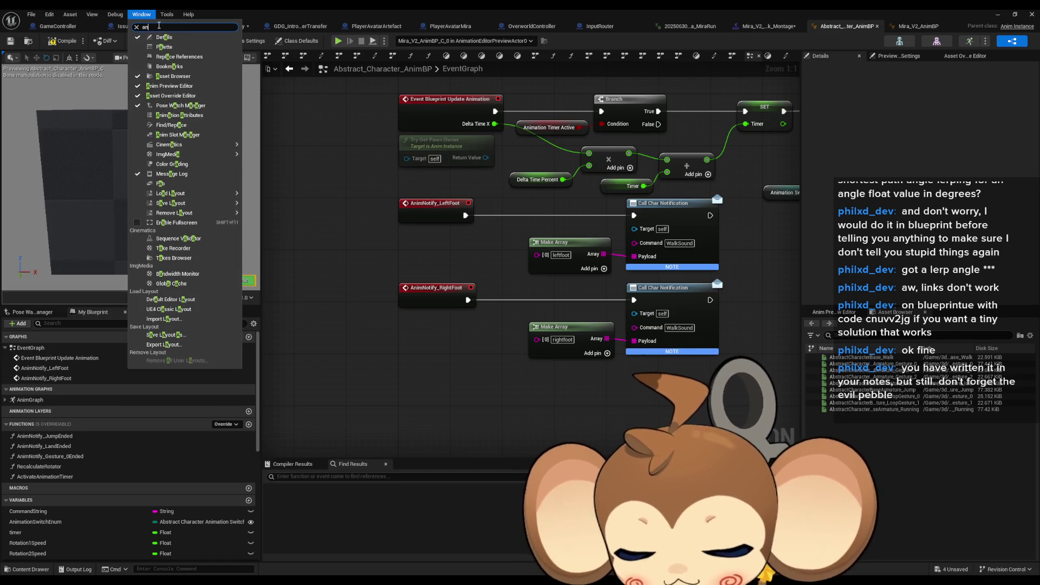
pyautogui.write('anim')
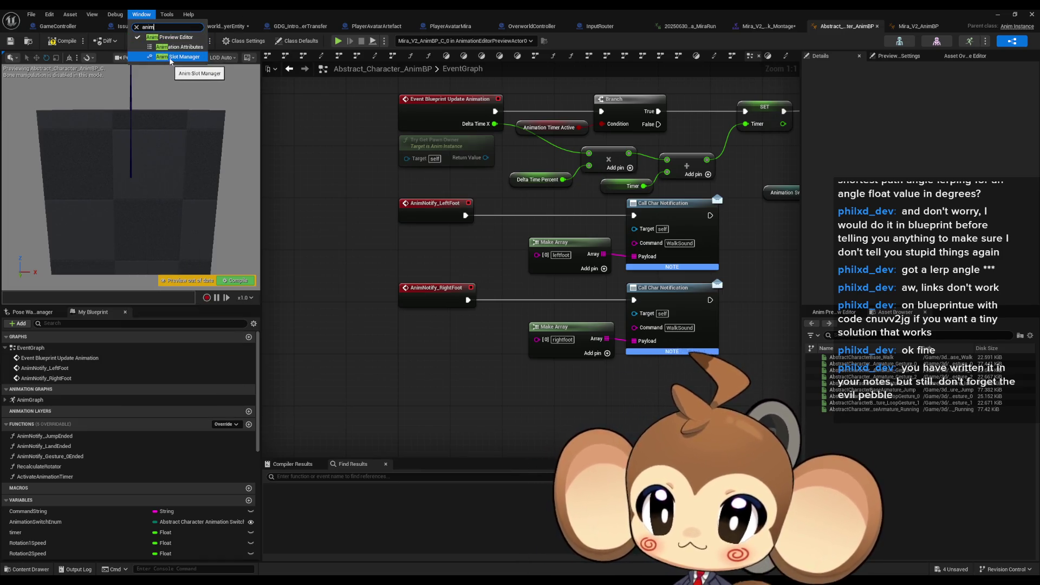
pyautogui.click(172, 60)
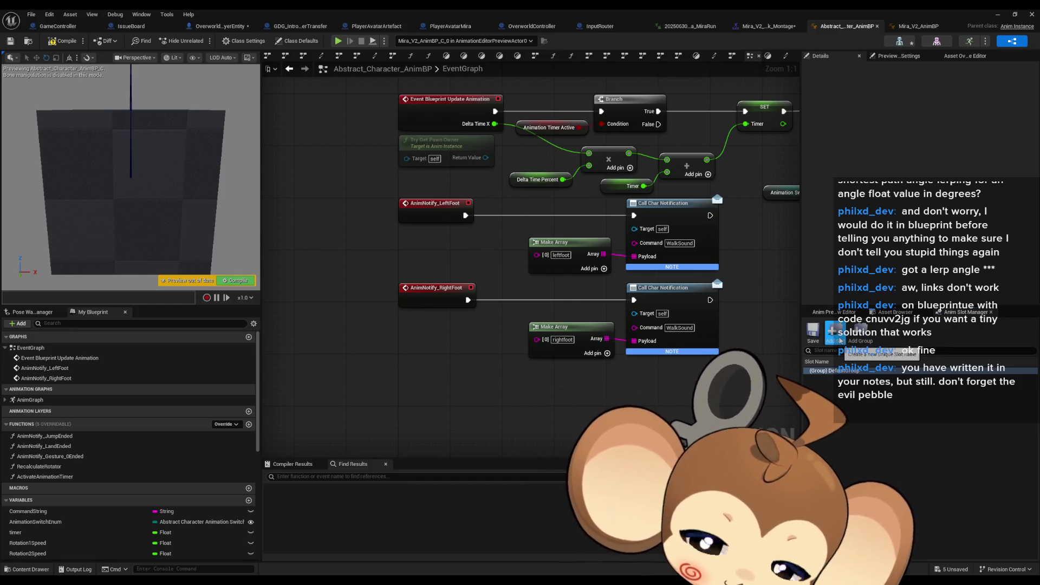
# - Start a new slot, expand the (Group) Default row and enter the AnimGraph
pyautogui.click(837, 332)
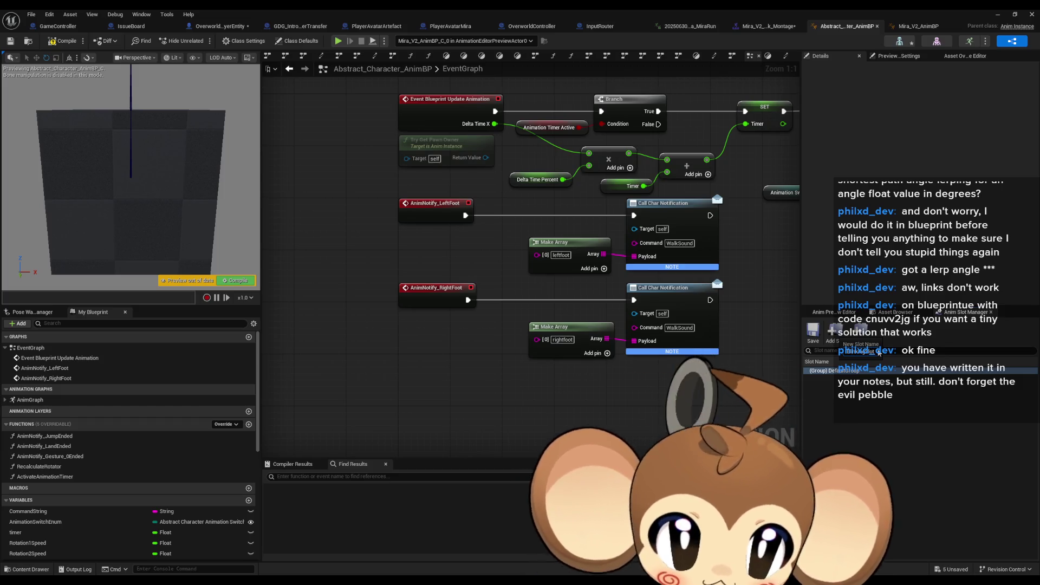
pyautogui.click(810, 369)
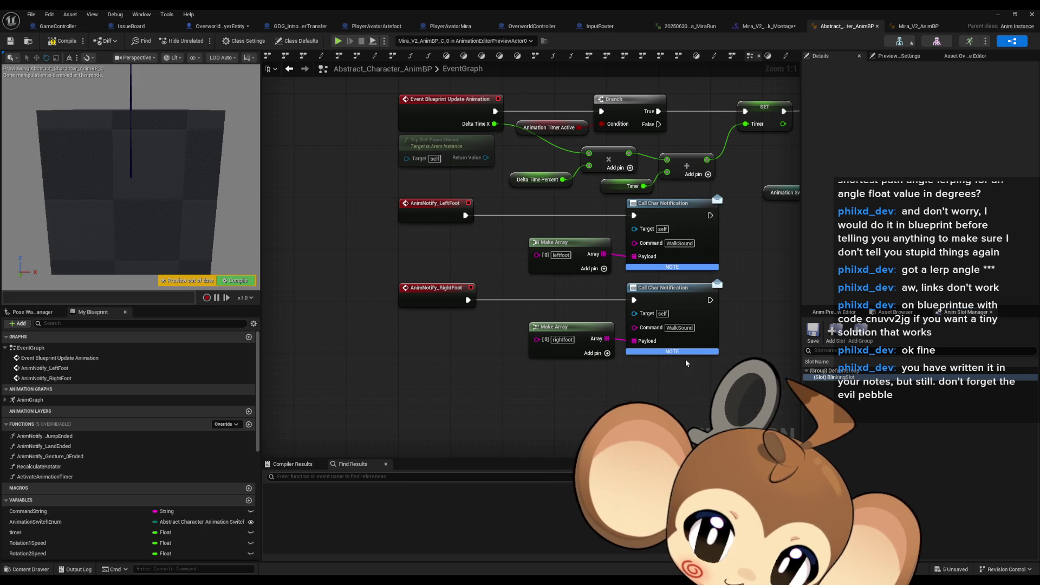
pyautogui.moveTo(739, 341); pyautogui.dragTo(517, 378)
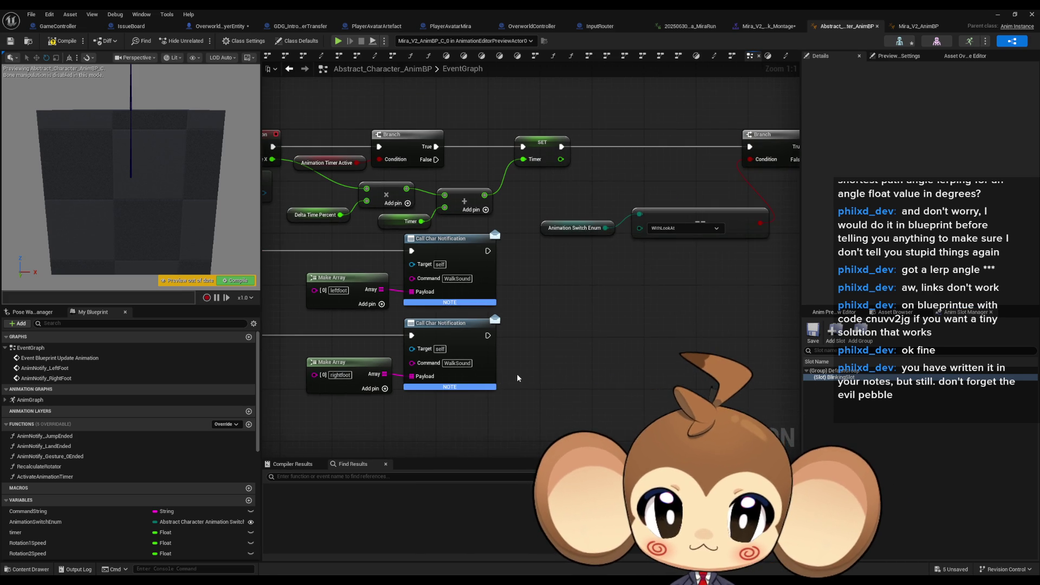
pyautogui.doubleClick(30, 400)
pyautogui.scroll(2, 714, 333)
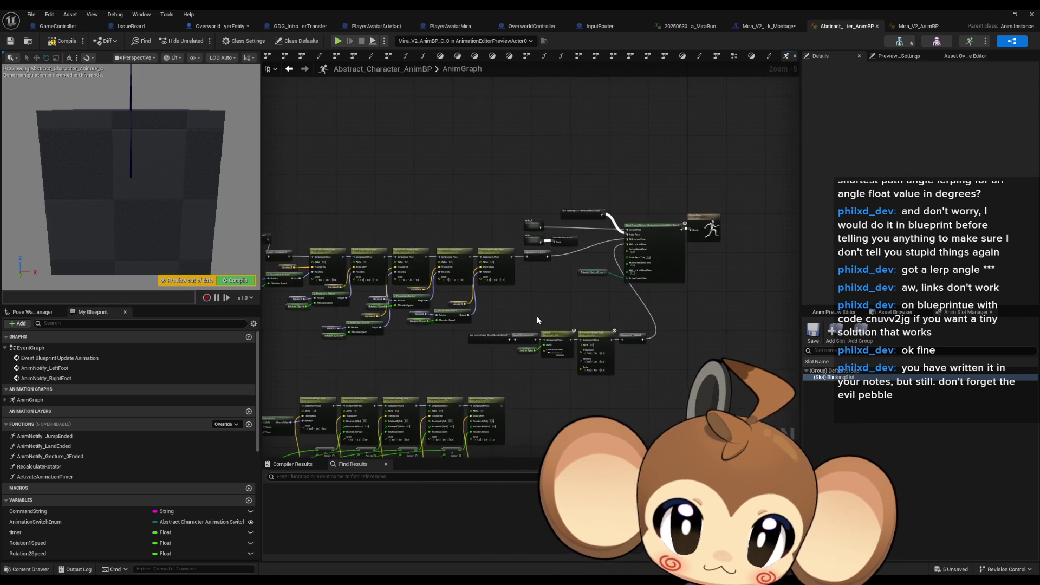
pyautogui.scroll(2, 537, 316)
pyautogui.scroll(2, 509, 320)
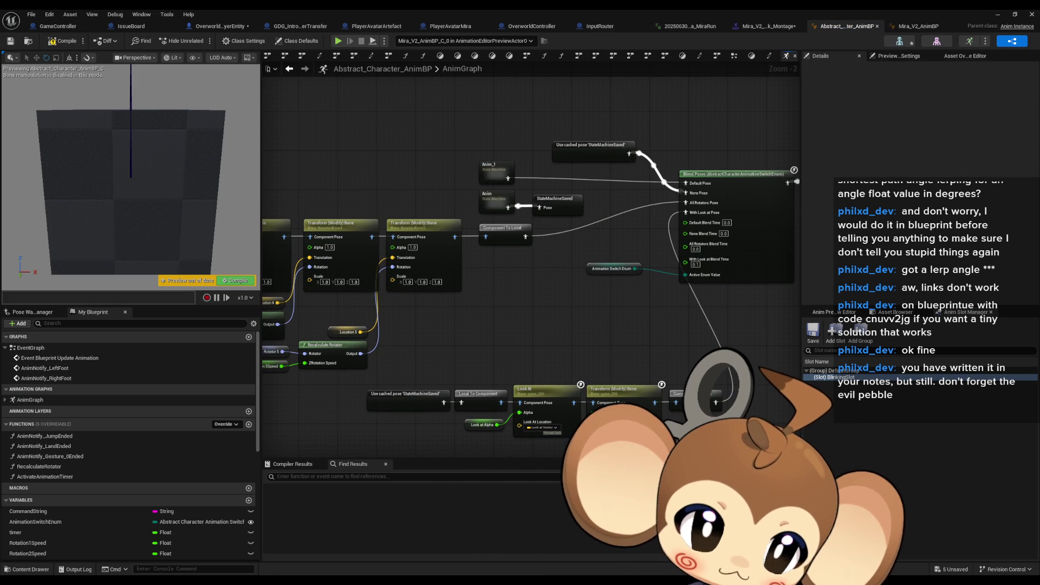
# - Search the AnimGraph actions for blinking and slot, then add a DefaultSlot node
pyautogui.rightClick(564, 317)
pyautogui.write('blinking')
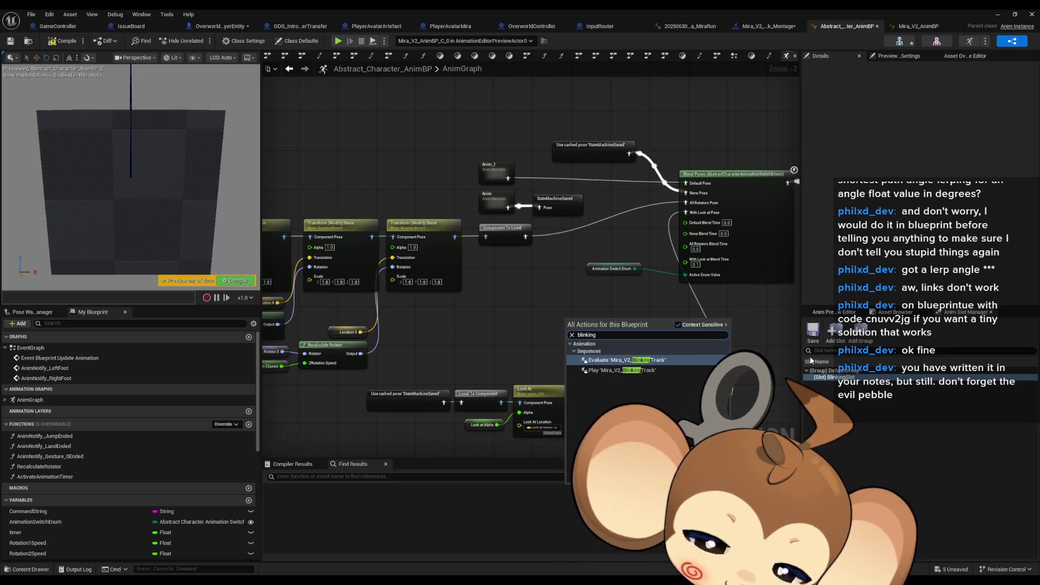
pyautogui.rightClick(540, 316)
pyautogui.write('sl')
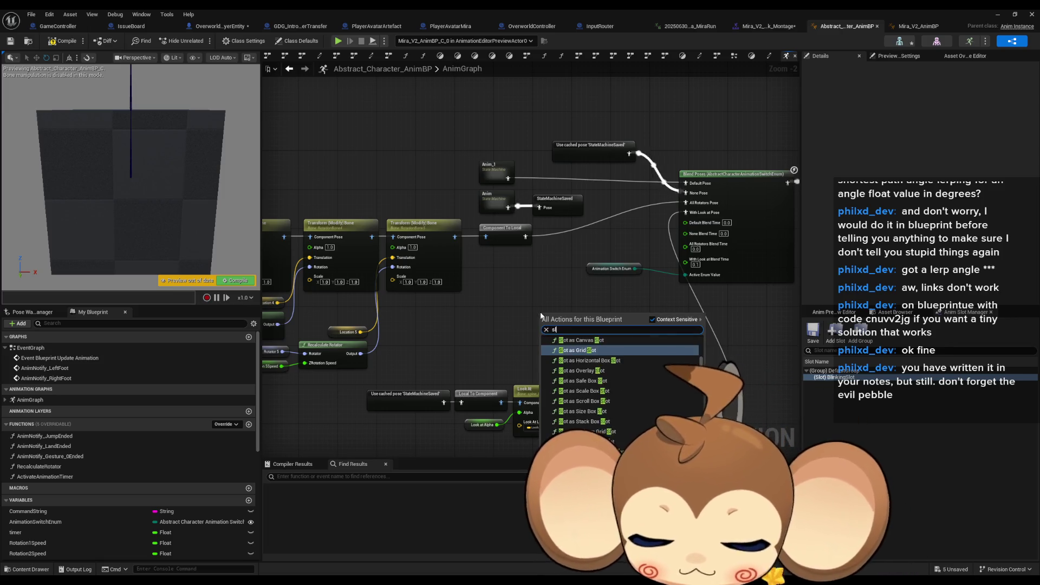
pyautogui.write('ot')
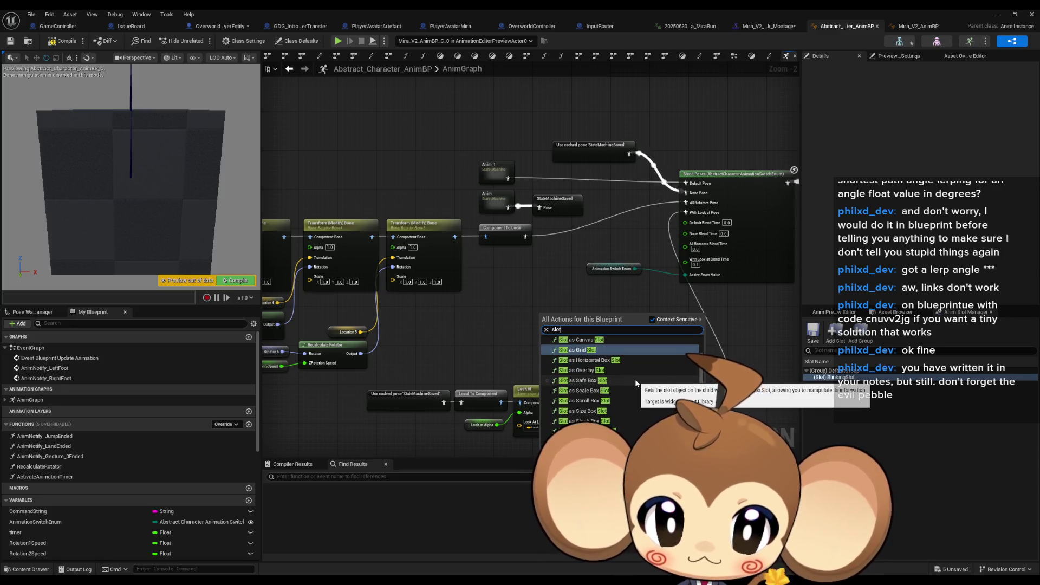
pyautogui.scroll(3, 635, 378)
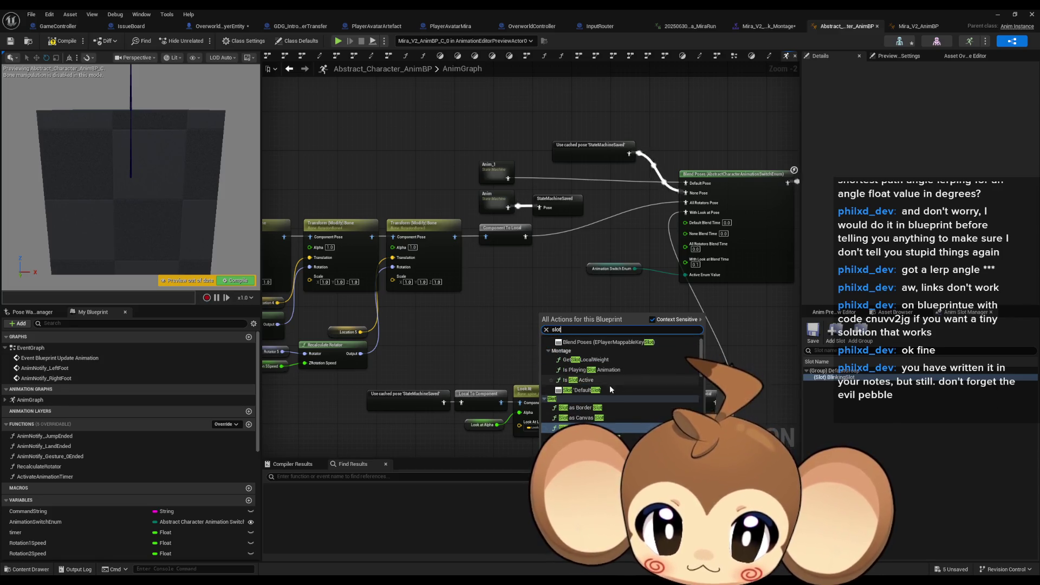
pyautogui.scroll(-1, 613, 407)
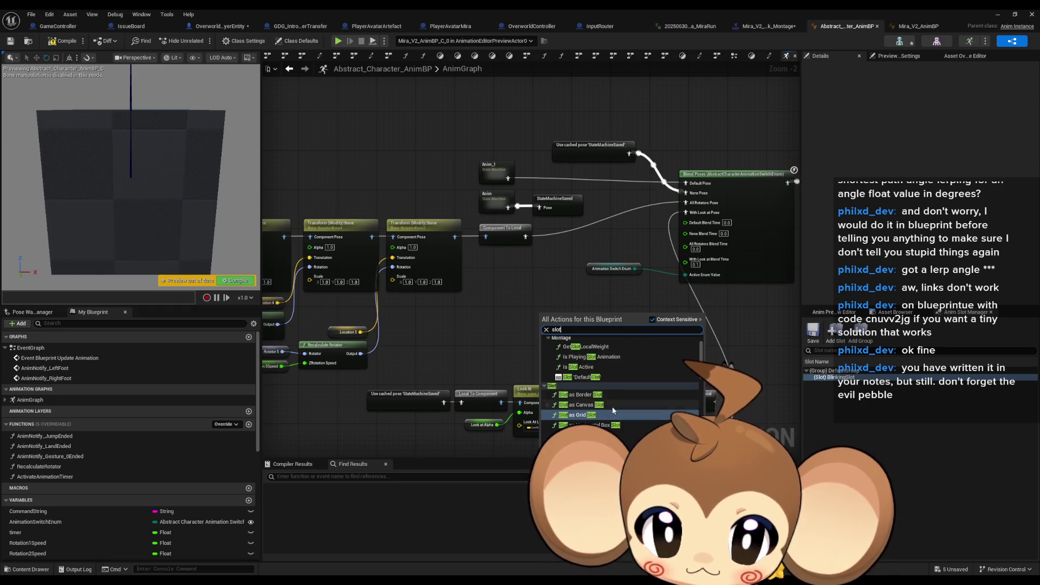
pyautogui.scroll(2, 601, 413)
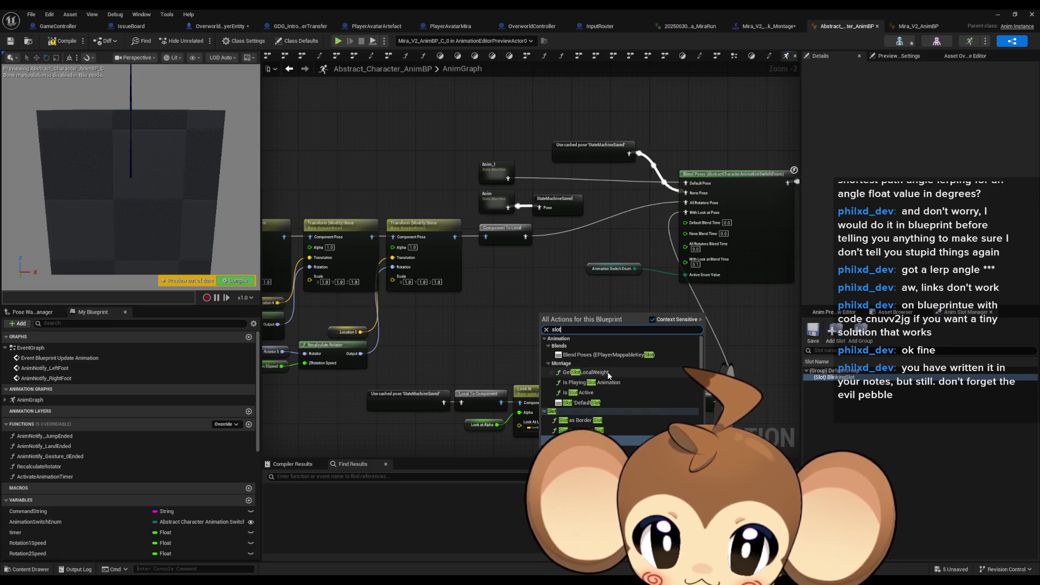
pyautogui.click(604, 403)
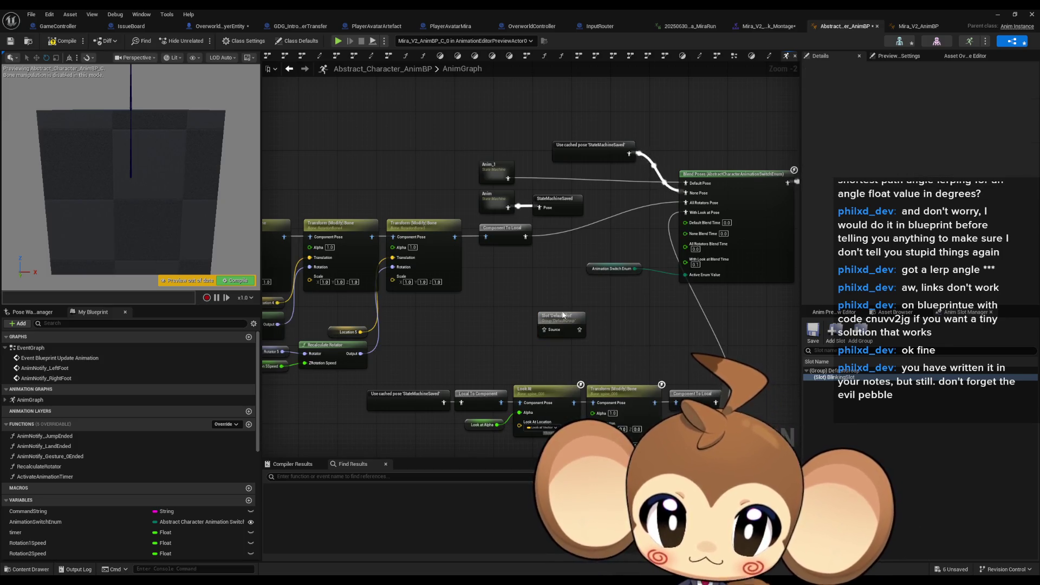
# - Position the DefaultSlot node by Blend Poses, try wiring it to With Look at Pose, then undo
pyautogui.moveTo(560, 316); pyautogui.dragTo(554, 276)
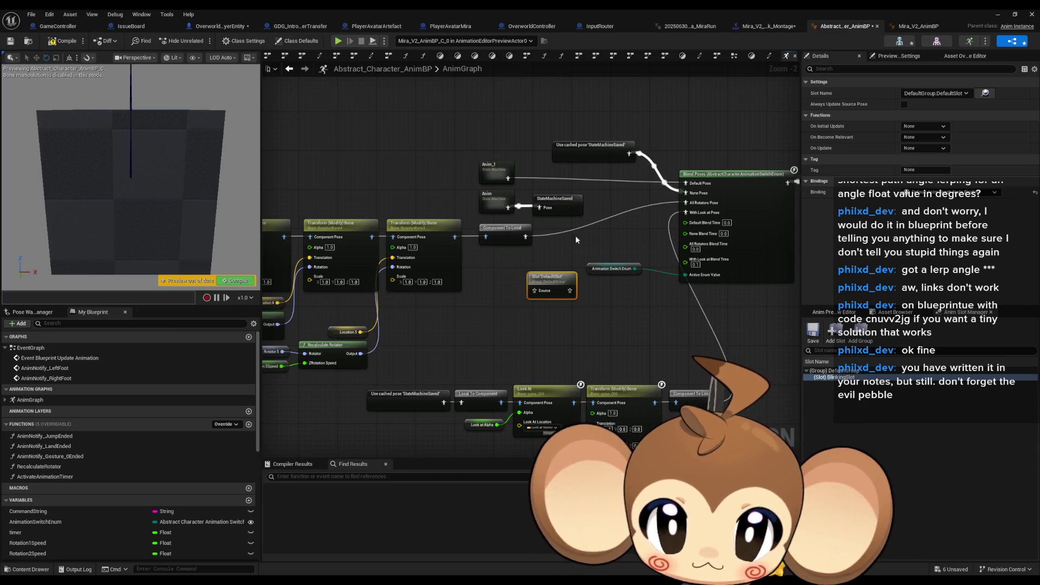
pyautogui.rightClick(634, 305)
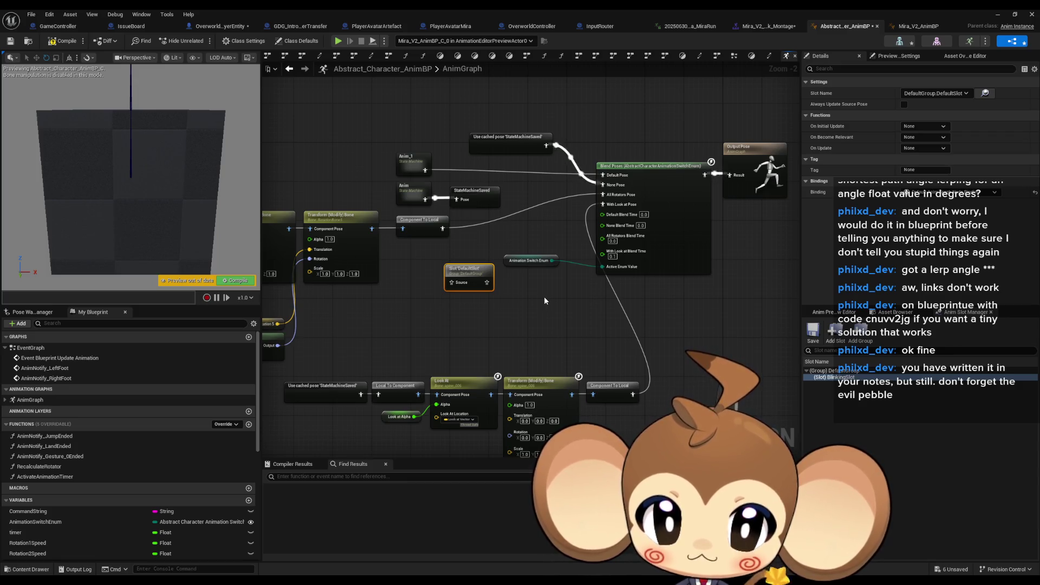
pyautogui.moveTo(468, 273)
pyautogui.mouseDown()
pyautogui.moveTo(560, 302)
pyautogui.moveTo(677, 394)
pyautogui.mouseUp()
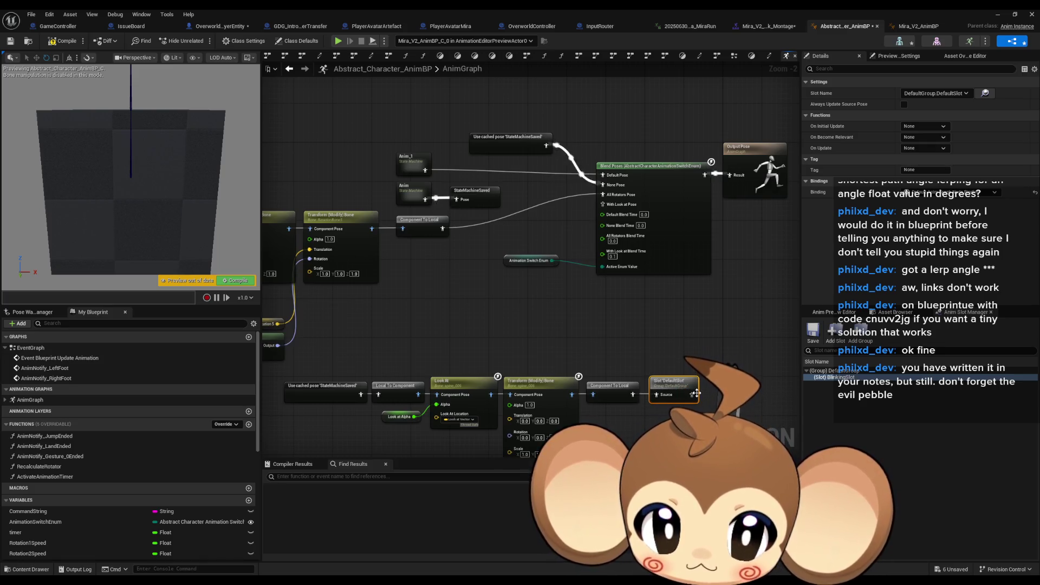
pyautogui.moveTo(696, 393); pyautogui.dragTo(602, 205)
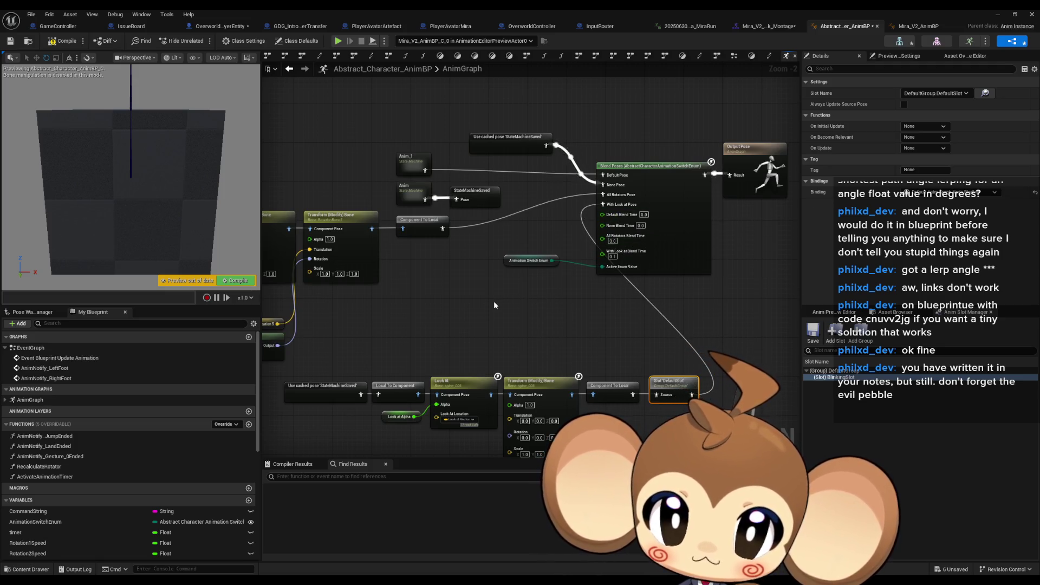
pyautogui.click(514, 228)
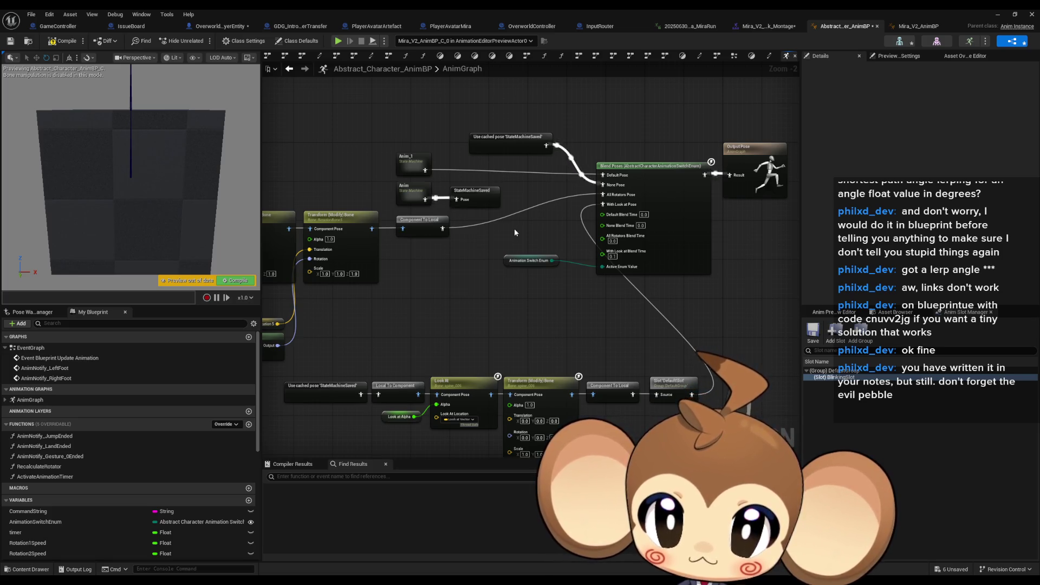
pyautogui.hotkey('ctrl', 'z')
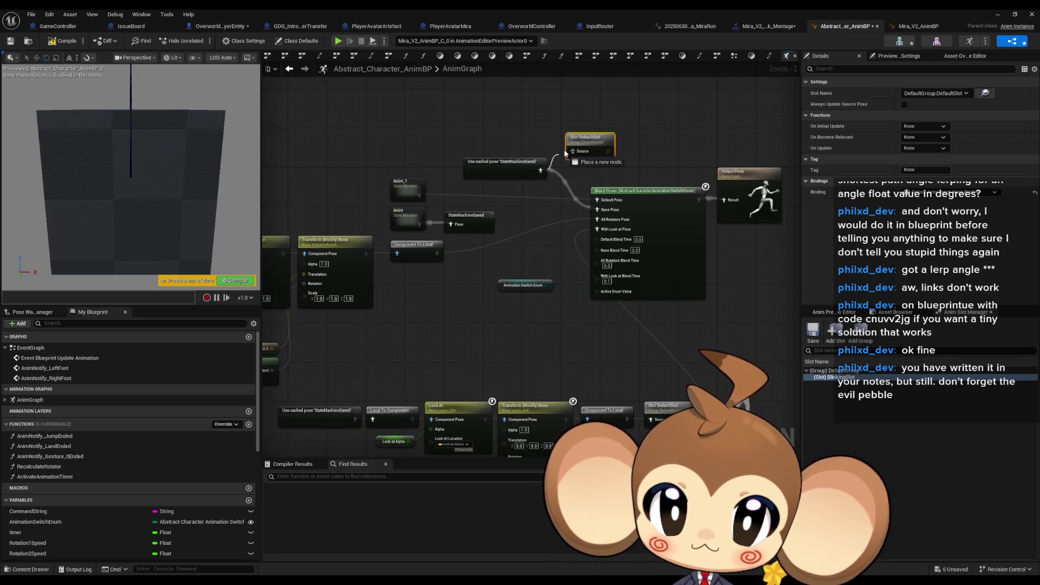
# - Wire the DefaultSlot output into the Blend Poses input and show the BlinkingTrack montage
pyautogui.moveTo(608, 152); pyautogui.dragTo(596, 200)
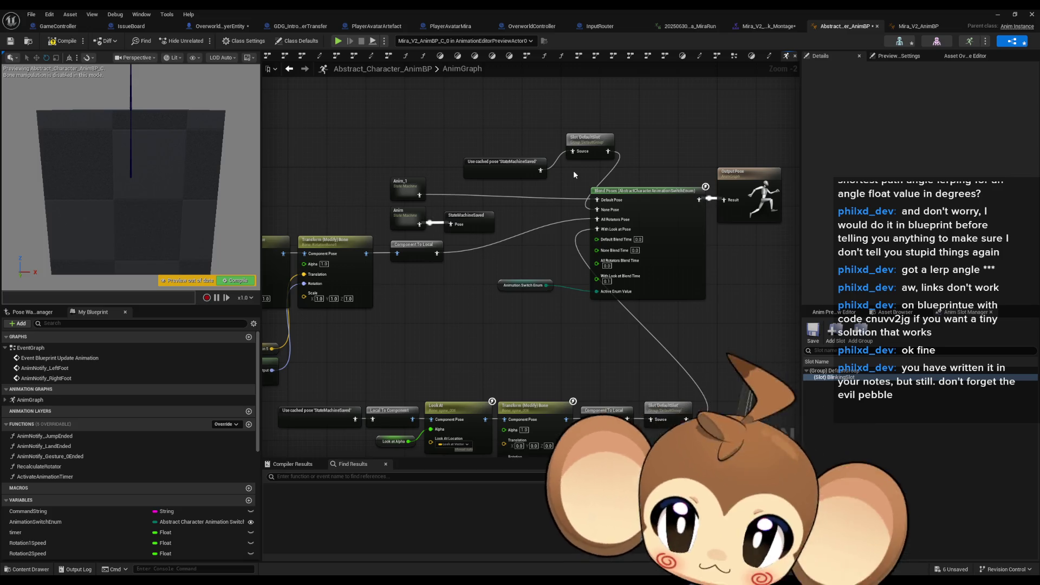
pyautogui.click(741, 26)
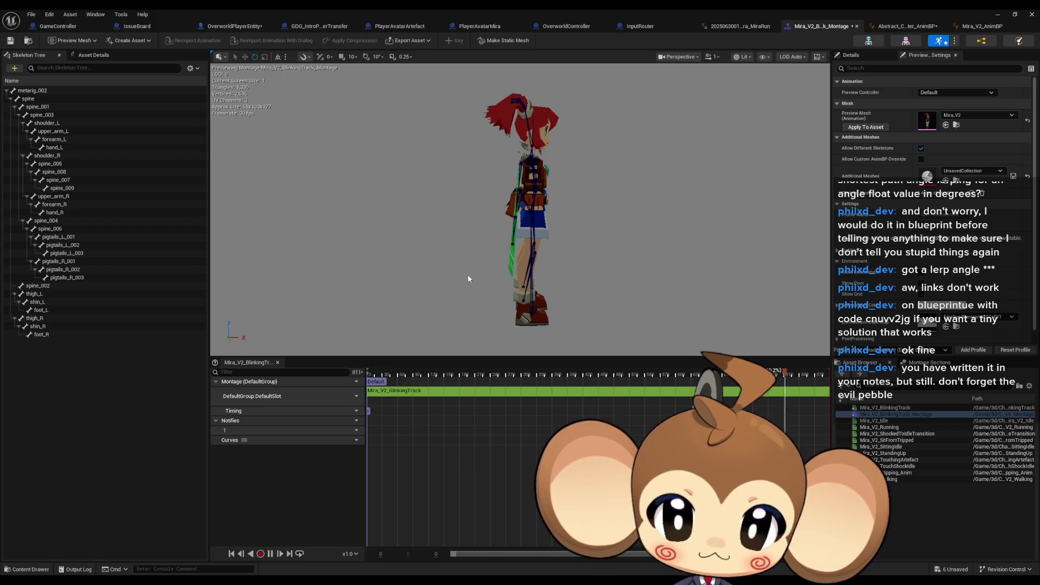
pyautogui.click(928, 362)
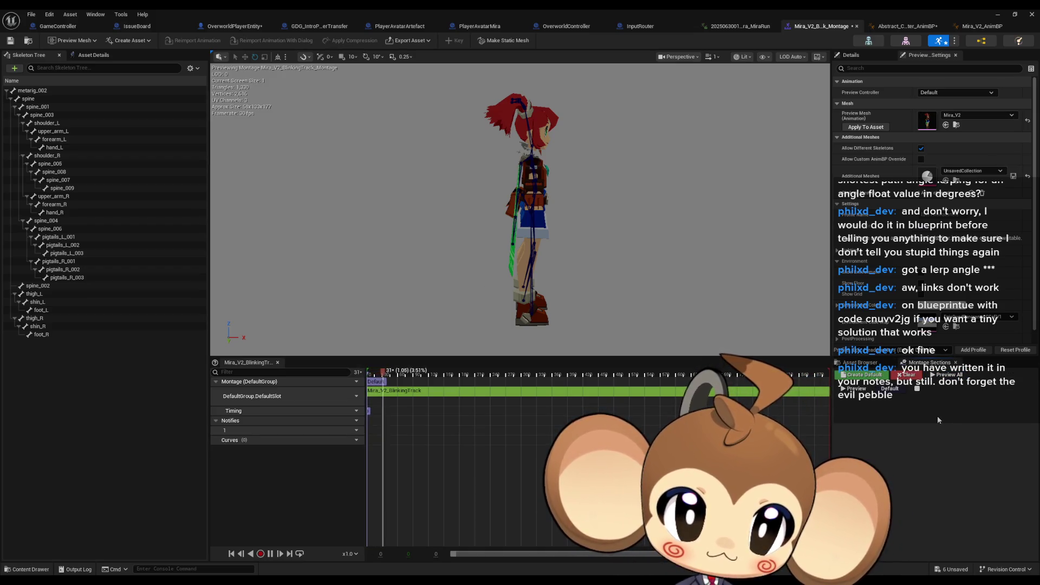
pyautogui.click(859, 362)
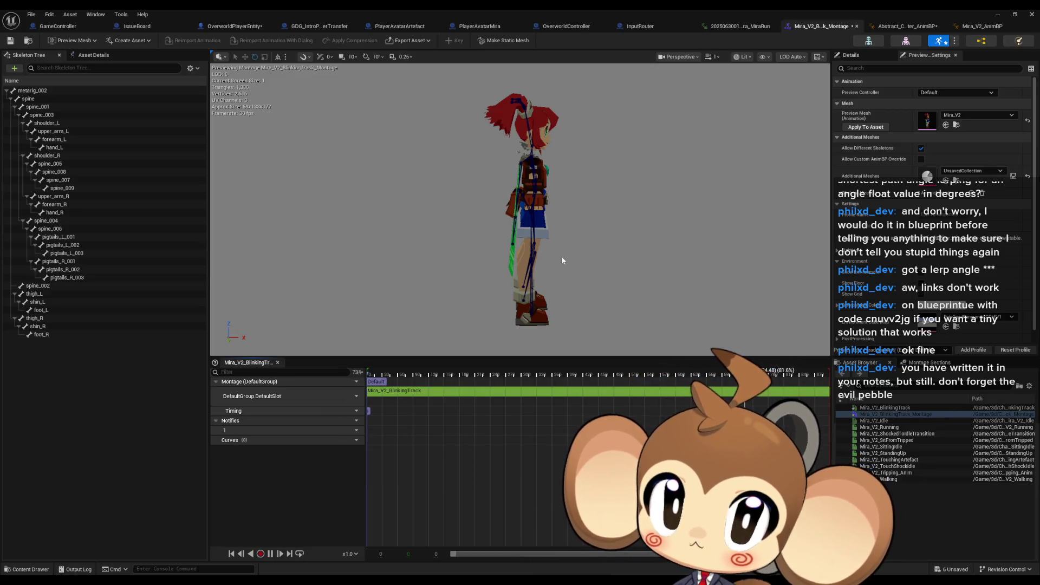
pyautogui.click(977, 29)
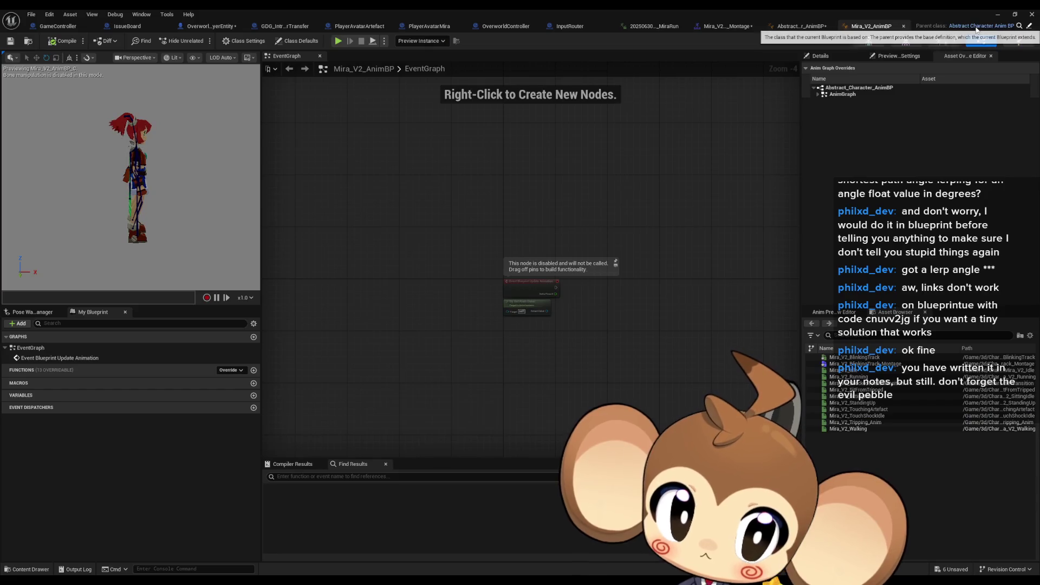
# - Place Evaluate and Play Mira_V2_BlinkingTrack nodes in the Abstract_Character_AnimBP AnimGraph
pyautogui.click(802, 26)
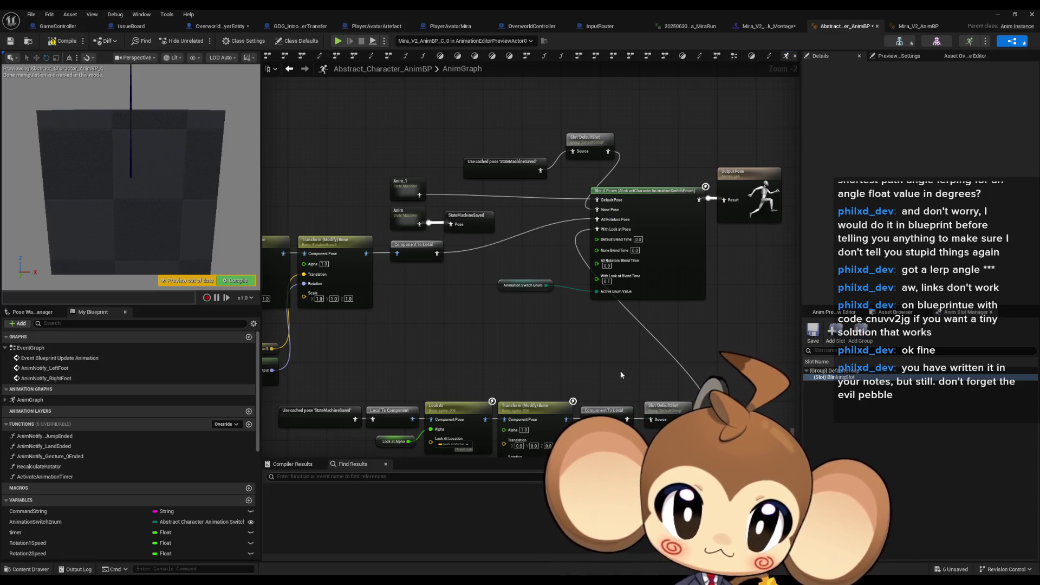
pyautogui.rightClick(590, 364)
pyautogui.write('bl')
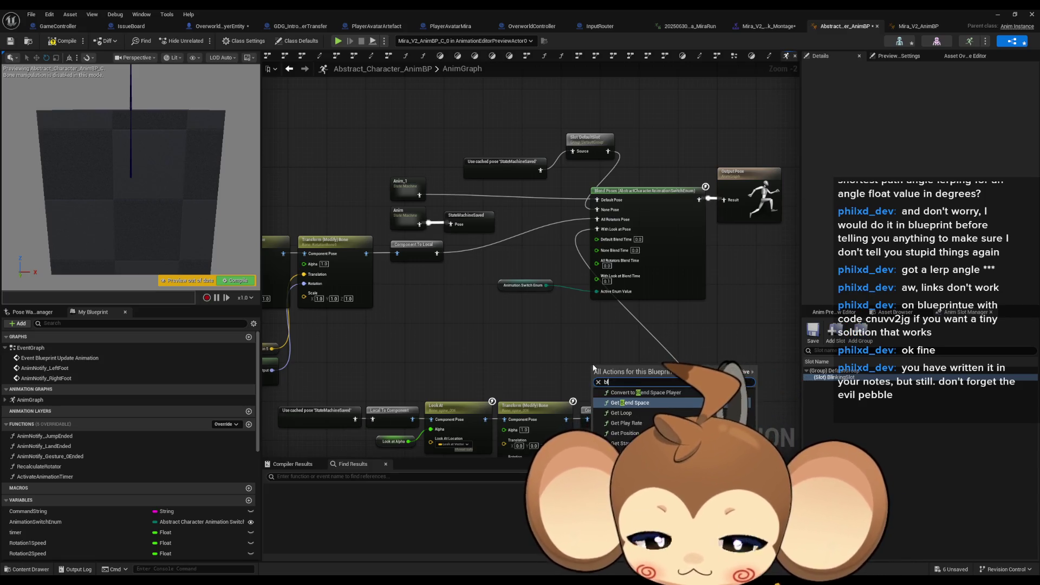
pyautogui.write('inking')
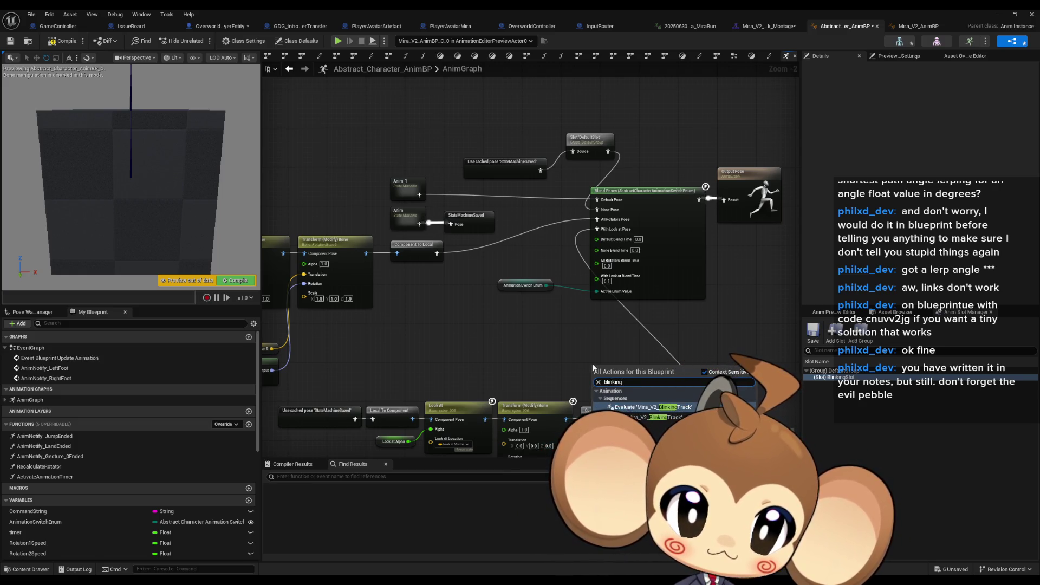
pyautogui.press('Return')
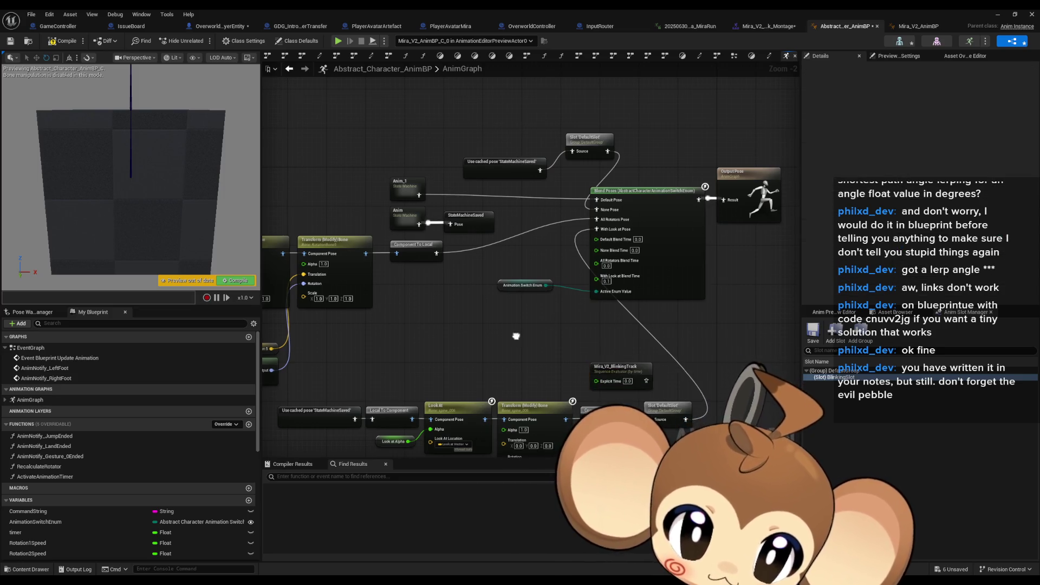
pyautogui.rightClick(515, 335)
pyautogui.write('blink')
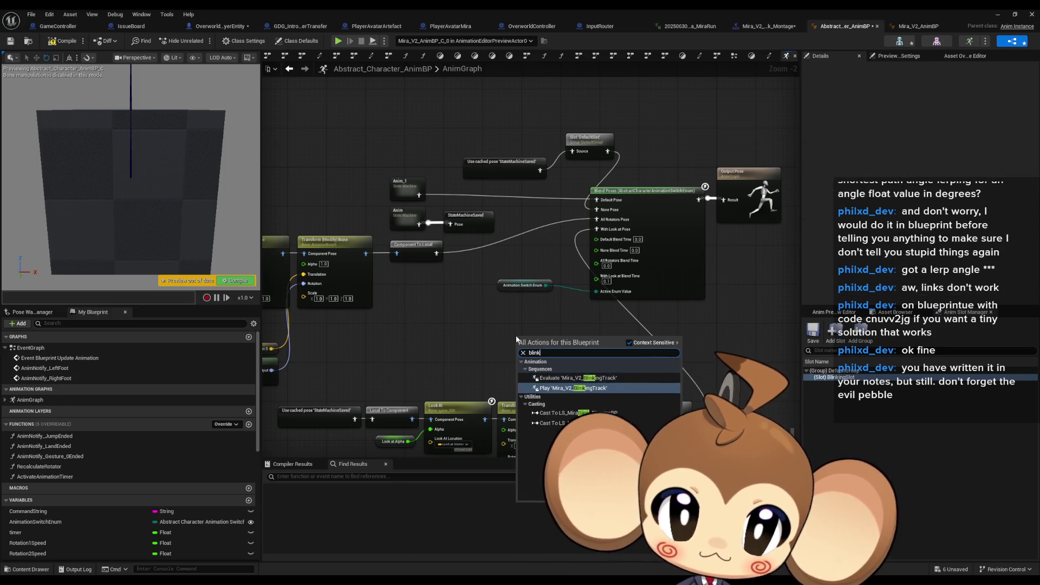
pyautogui.click(568, 388)
pyautogui.scroll(2, 634, 399)
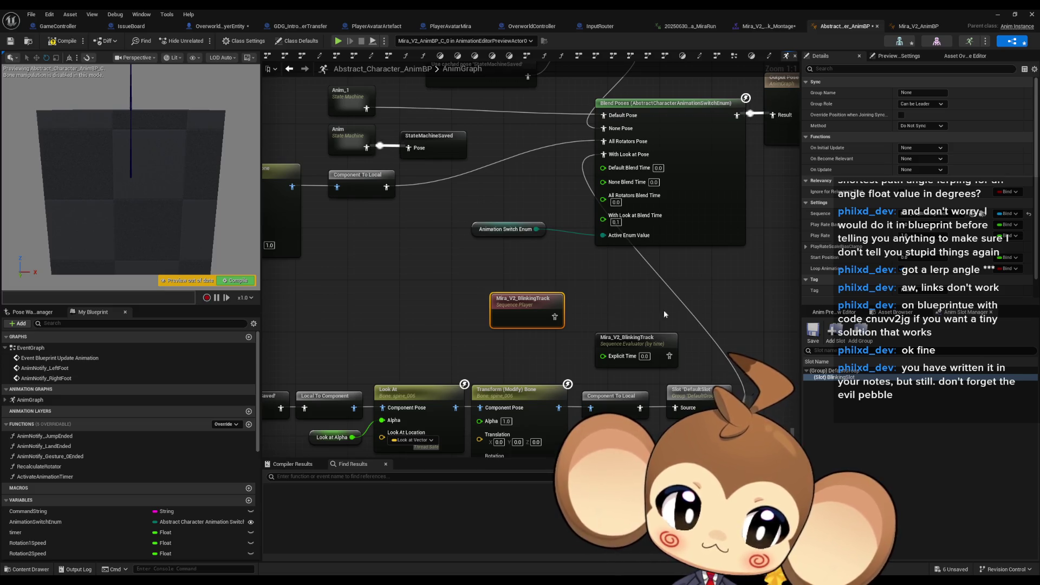
pyautogui.click(766, 28)
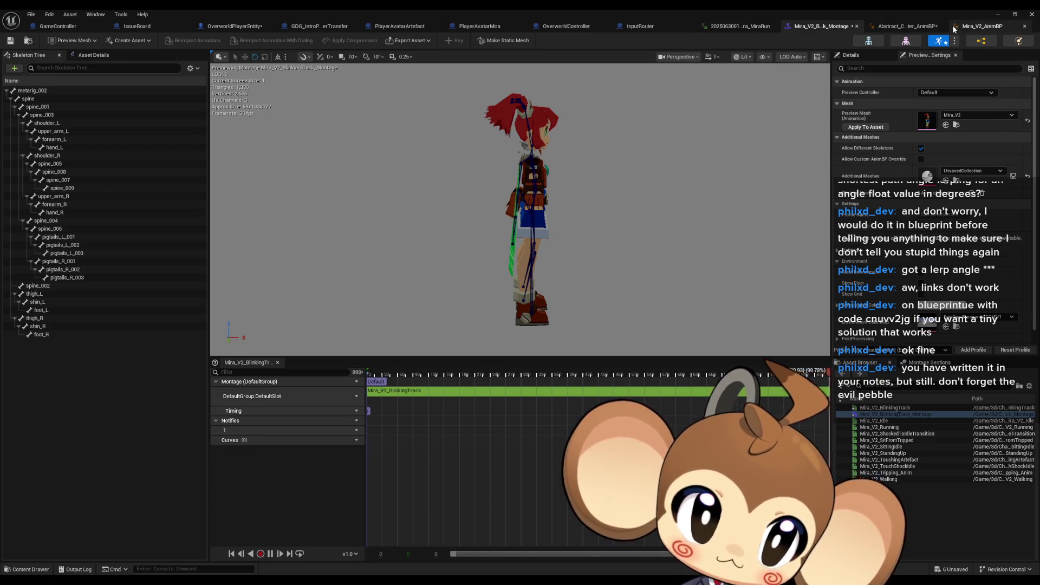
pyautogui.click(737, 26)
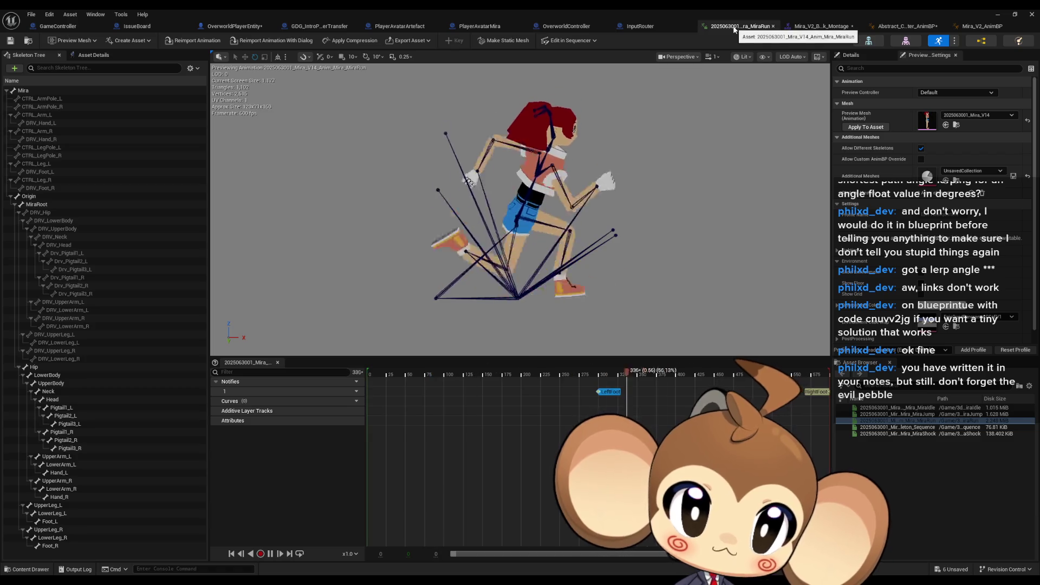
pyautogui.click(808, 26)
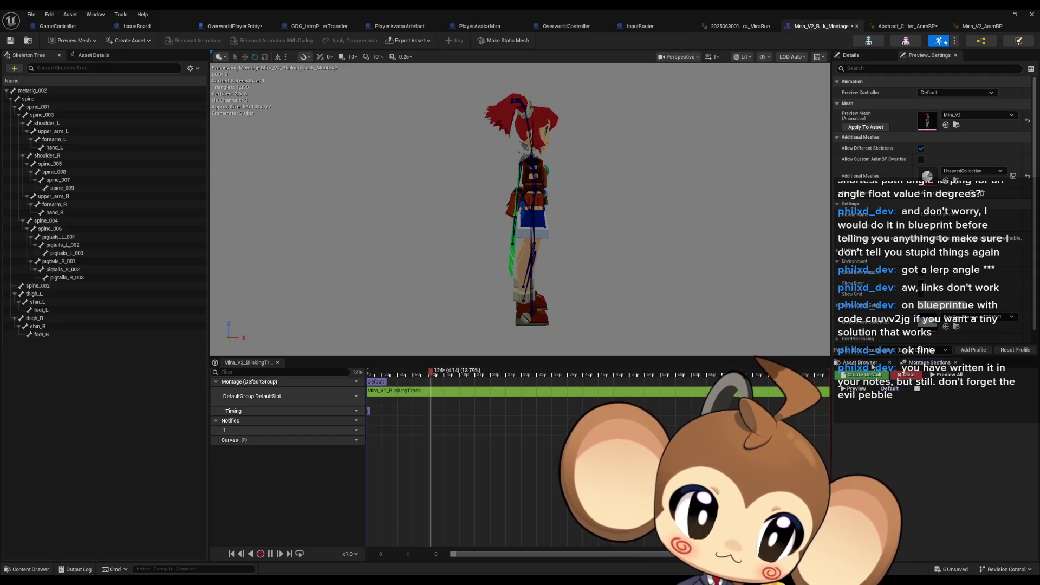
pyautogui.click(975, 26)
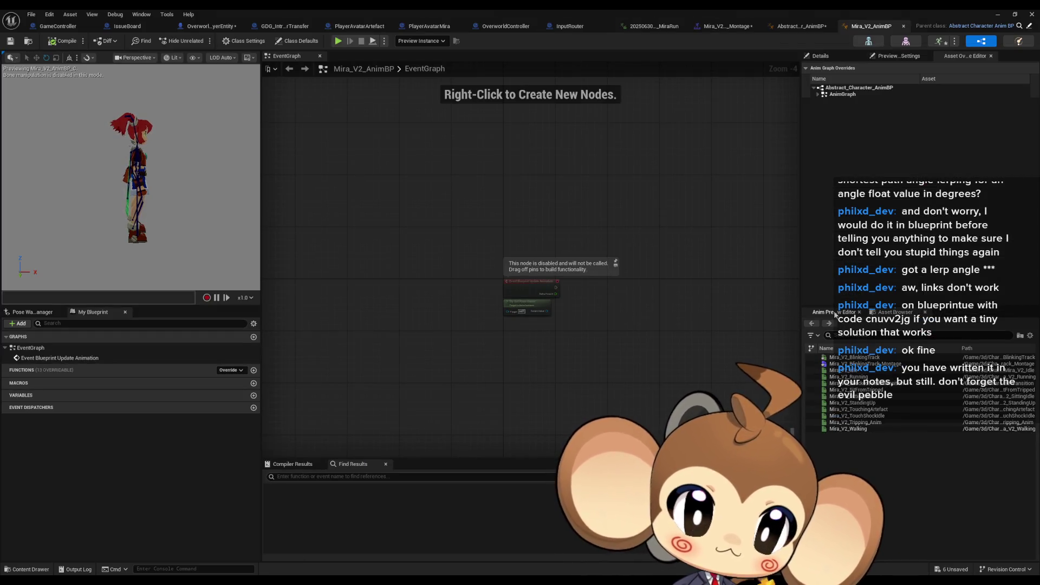
pyautogui.click(799, 26)
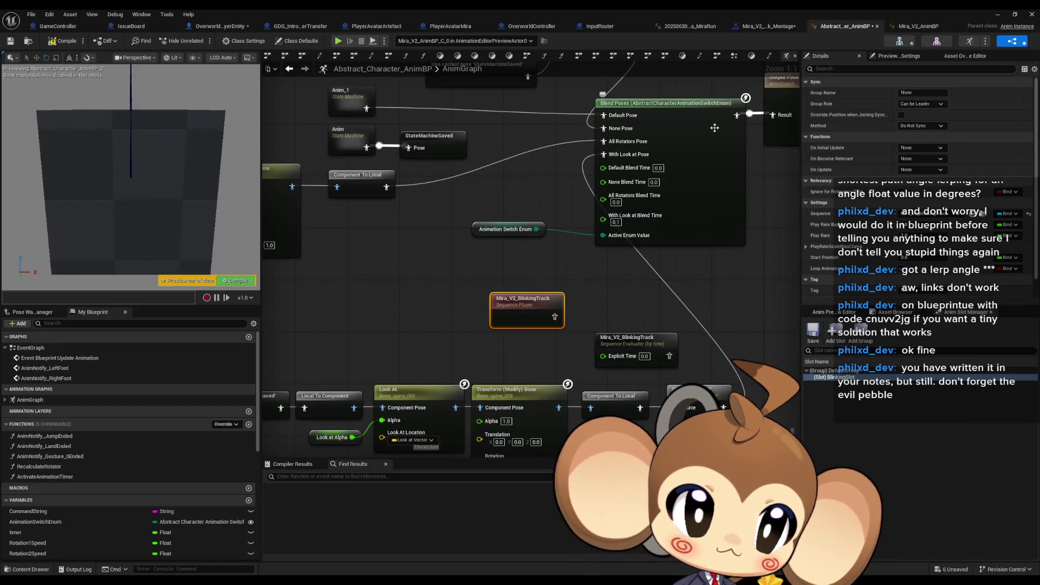
pyautogui.rightClick(831, 378)
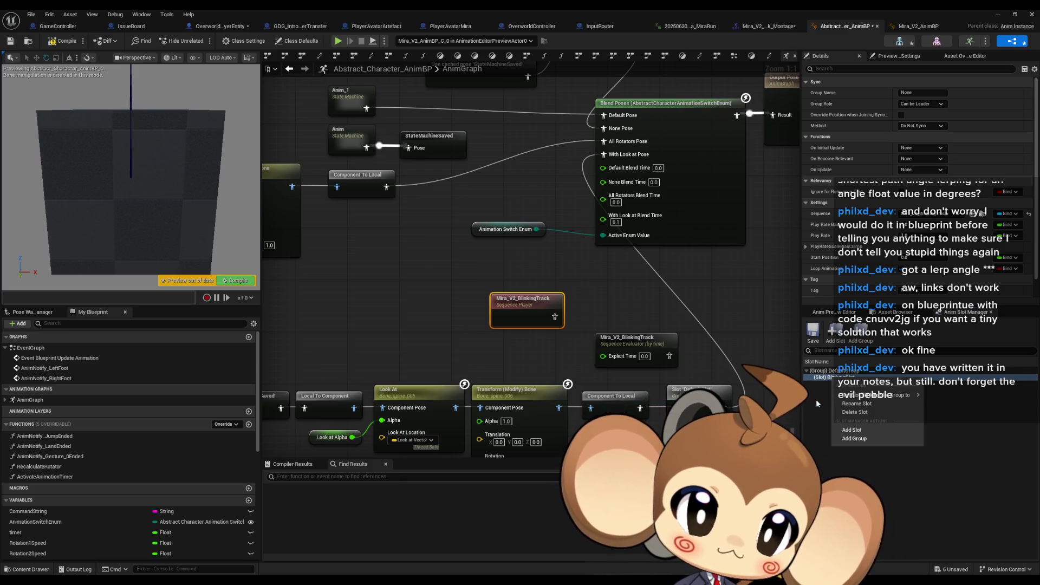
# - Select DefaultGroup and BlinkingSlot in the slot manager, confirm the group name and return to the montage
pyautogui.click(815, 400)
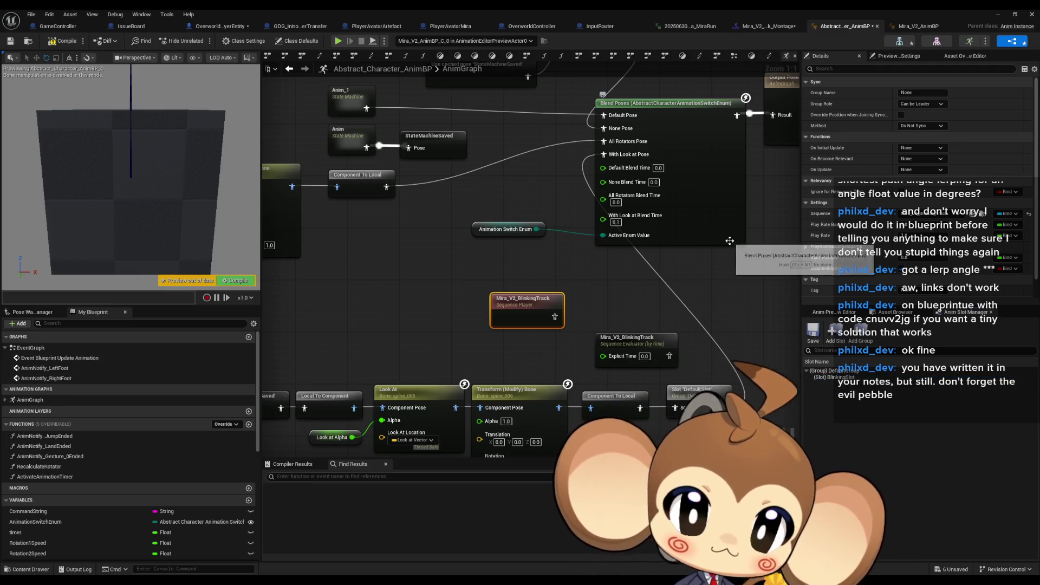
pyautogui.moveTo(700, 234); pyautogui.dragTo(680, 251)
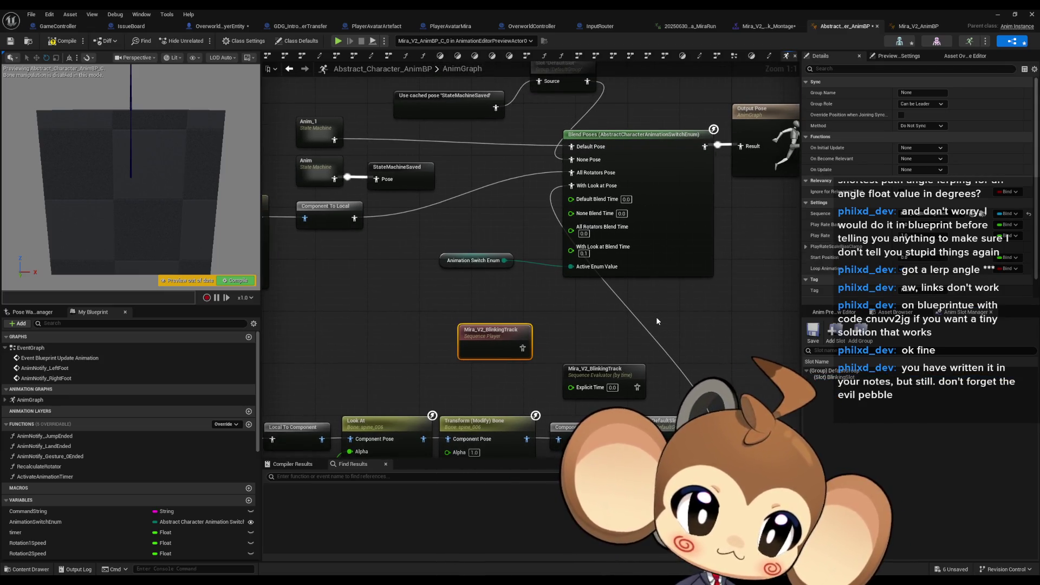
pyautogui.moveTo(656, 316); pyautogui.dragTo(667, 304)
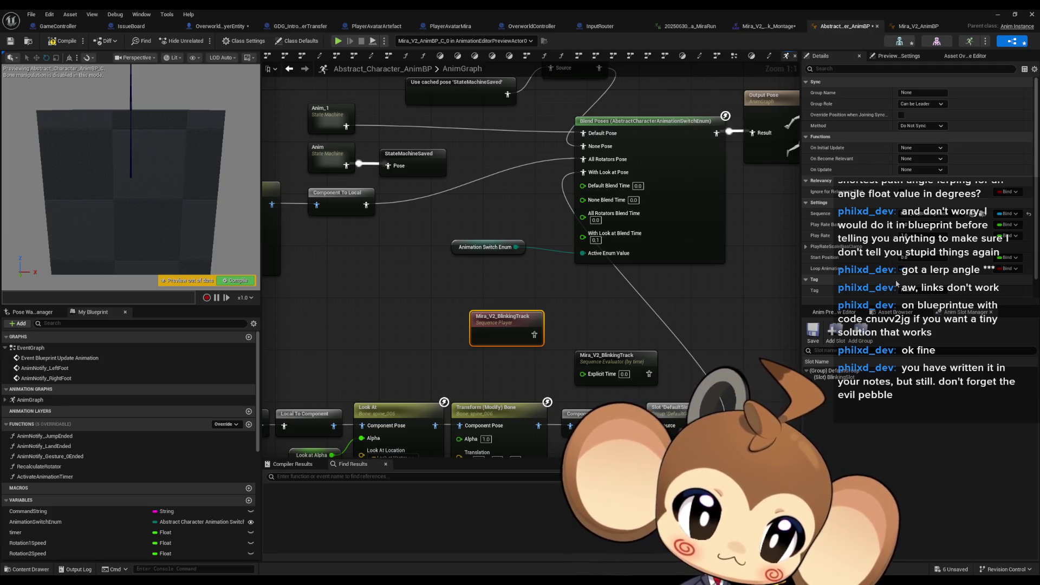
pyautogui.click(849, 371)
pyautogui.click(849, 377)
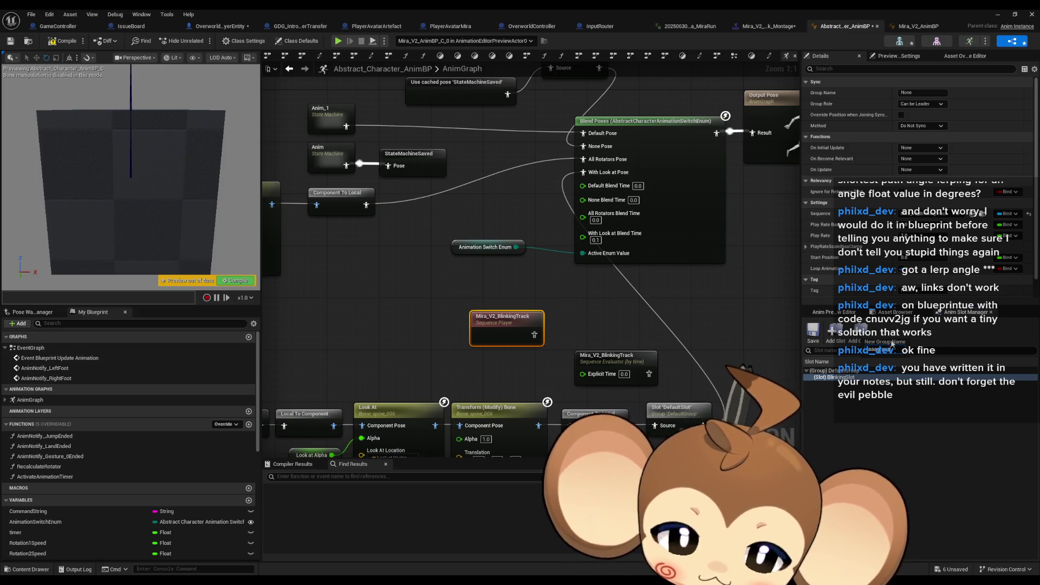
pyautogui.press('Return')
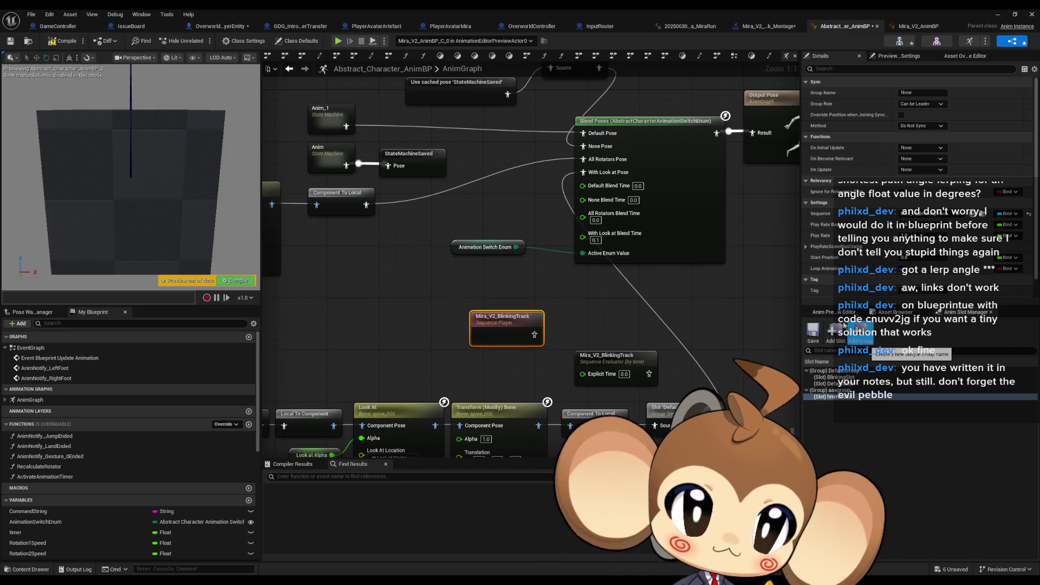
pyautogui.click(619, 308)
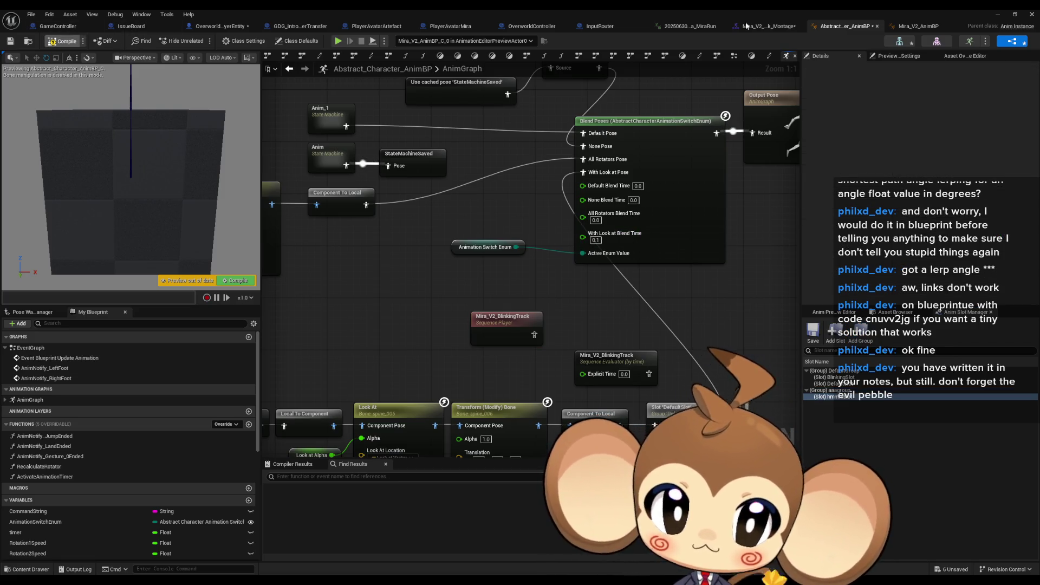
pyautogui.click(766, 26)
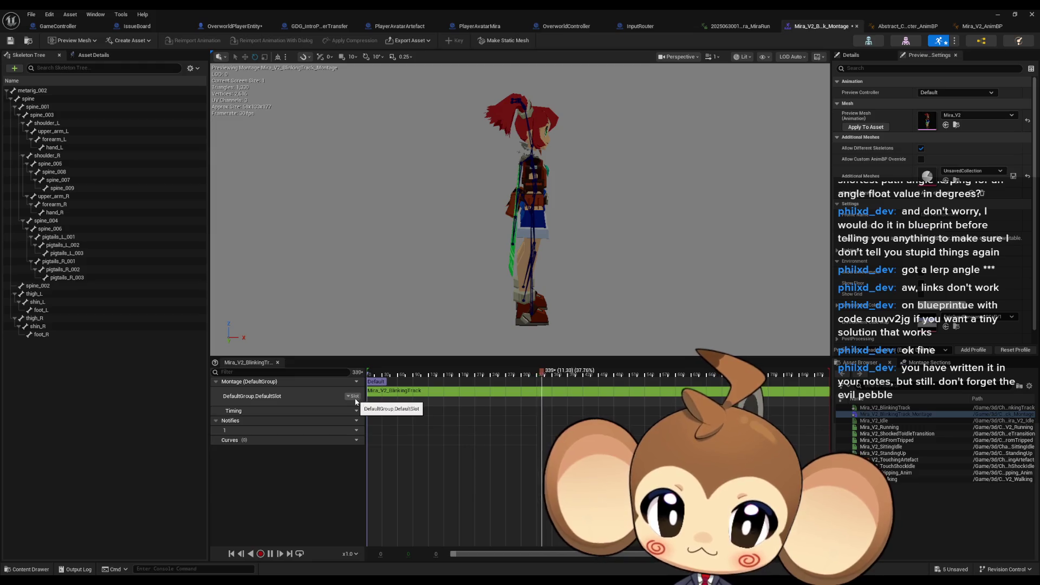
# - Check the montage's slot dropdown options, then return through Mira_V2_AnimBP to the abstract AnimGraph
pyautogui.click(354, 396)
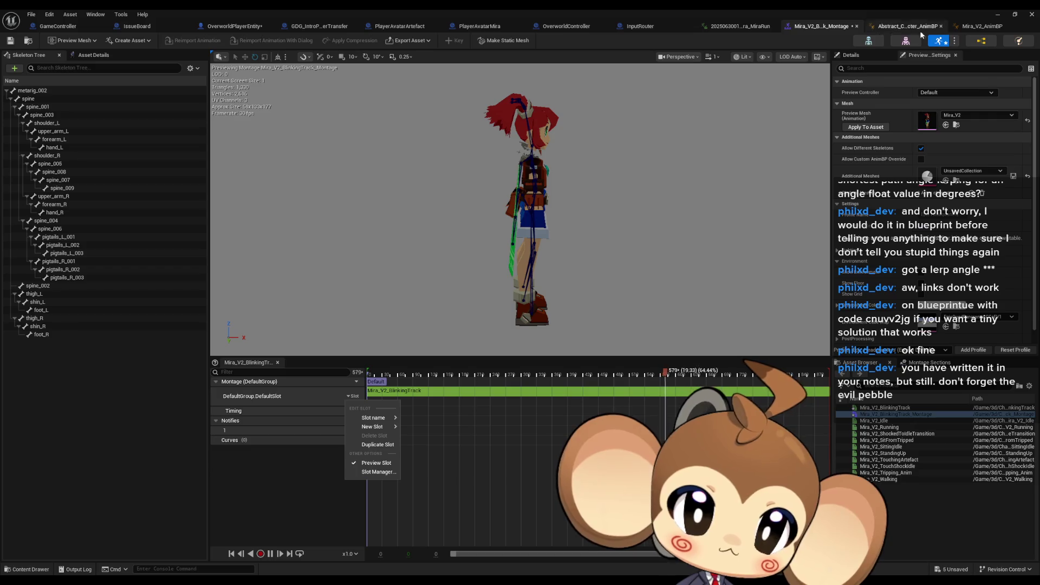
pyautogui.click(981, 25)
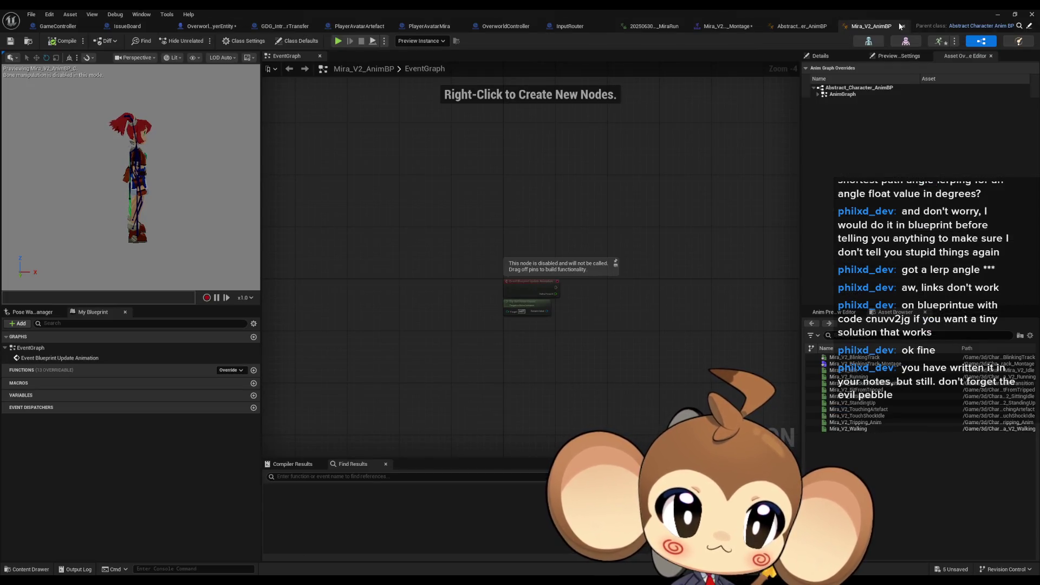
pyautogui.click(801, 25)
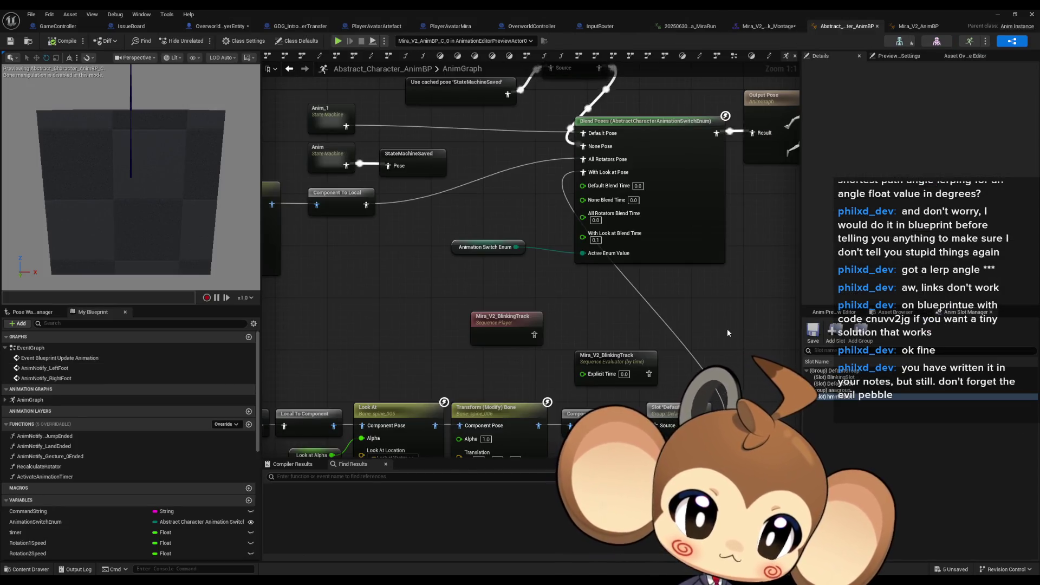
# - Search the AnimGraph action list repeatedly for slot and blinking nodes without adding any
pyautogui.moveTo(727, 328); pyautogui.dragTo(674, 316)
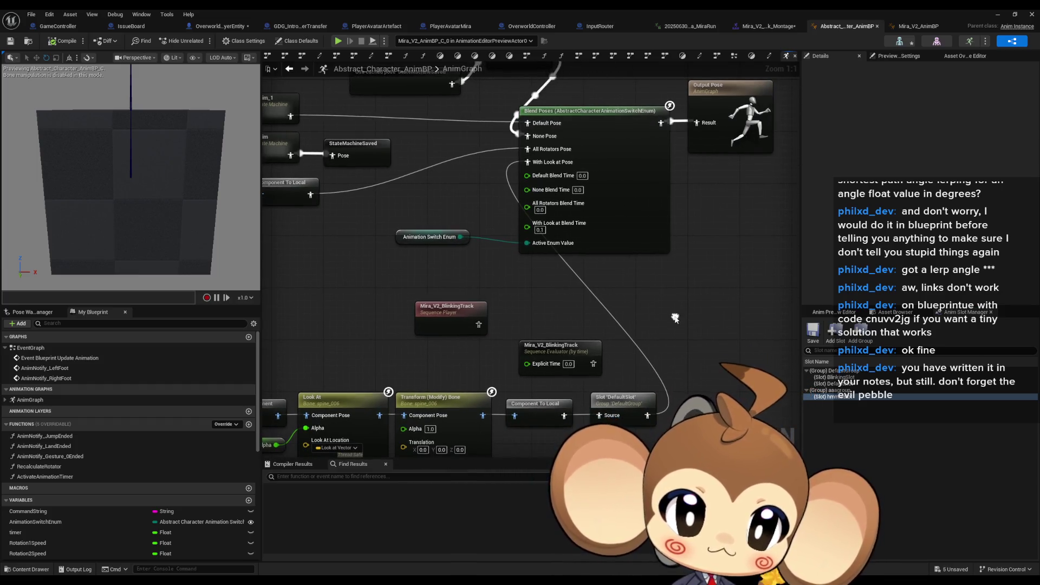
pyautogui.rightClick(674, 318)
pyautogui.write('hmm')
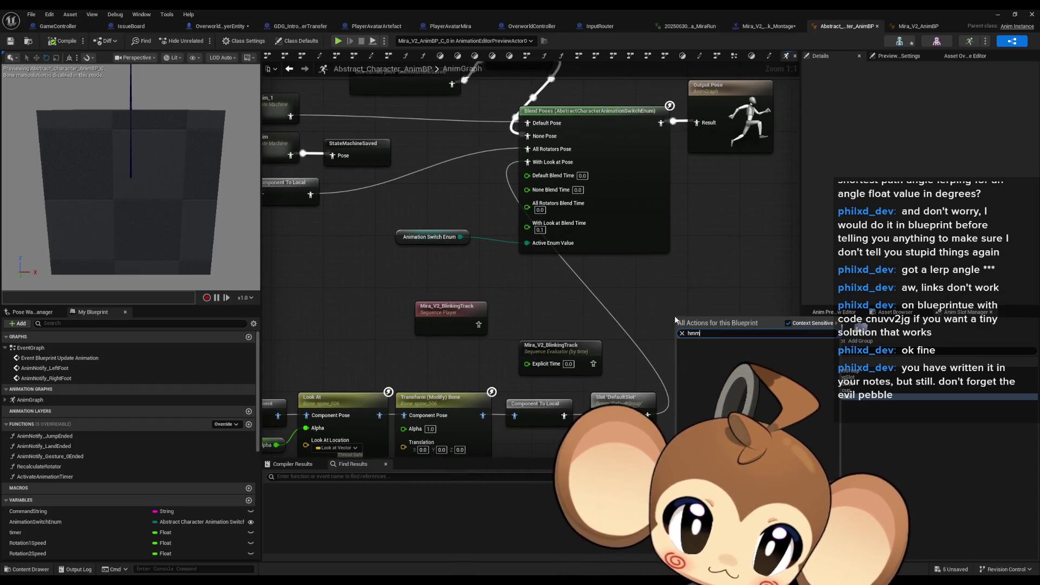
pyautogui.press('BackSpace')
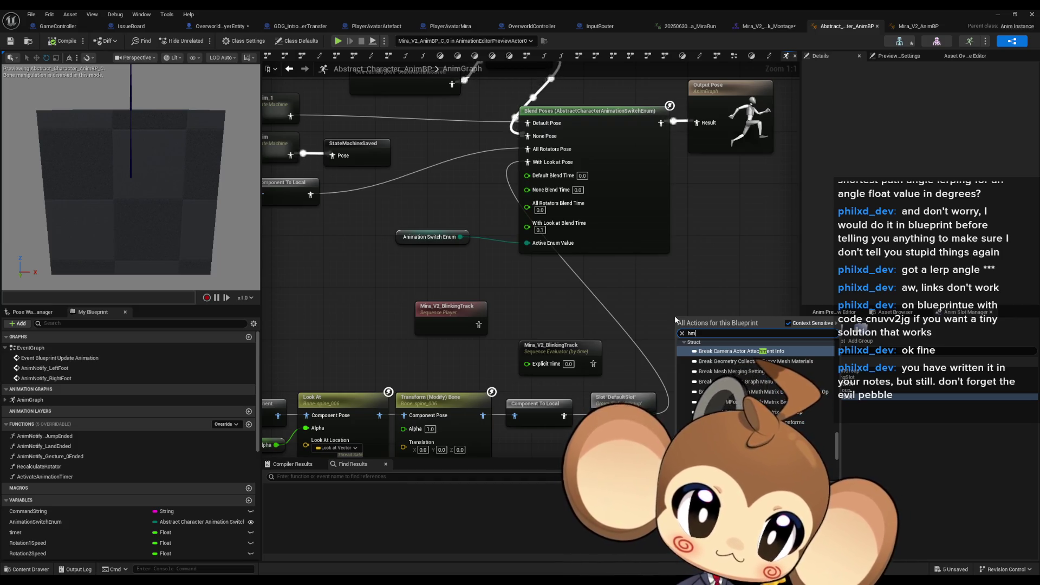
pyautogui.write(' slot')
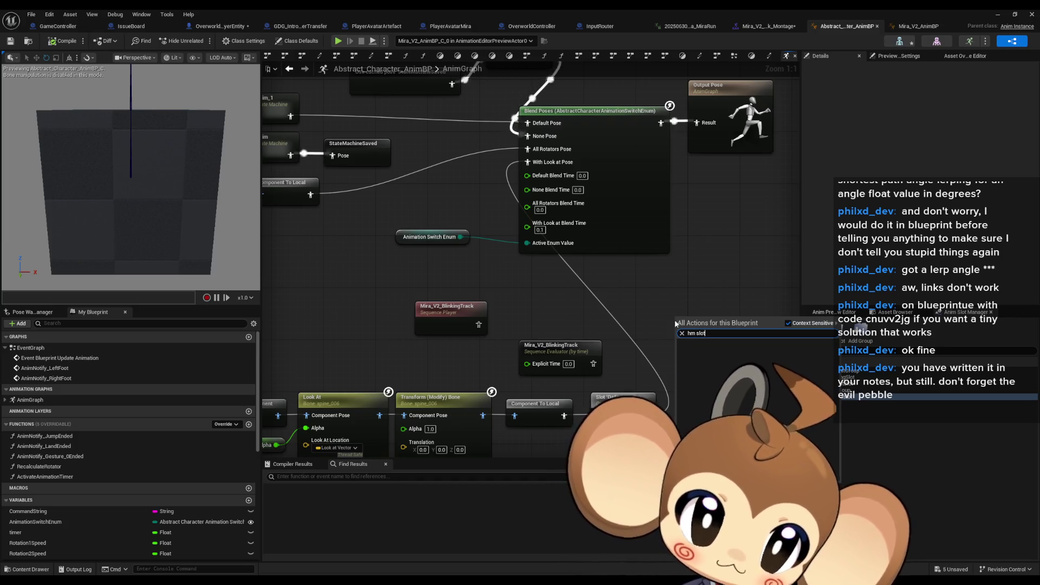
pyautogui.press('Escape')
pyautogui.moveTo(684, 330); pyautogui.dragTo(627, 381)
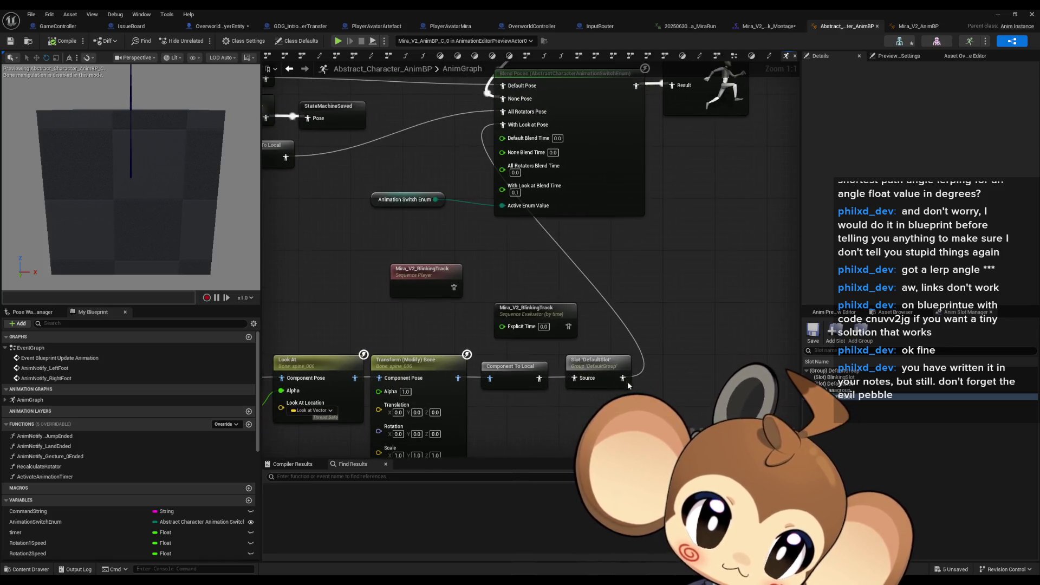
pyautogui.rightClick(558, 422)
pyautogui.write('blink')
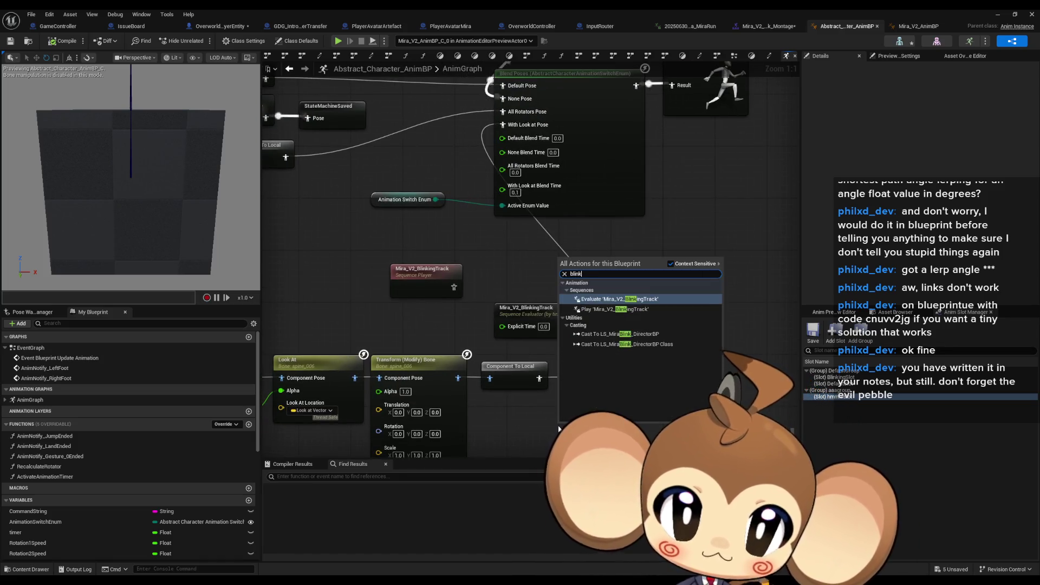
pyautogui.write('ing')
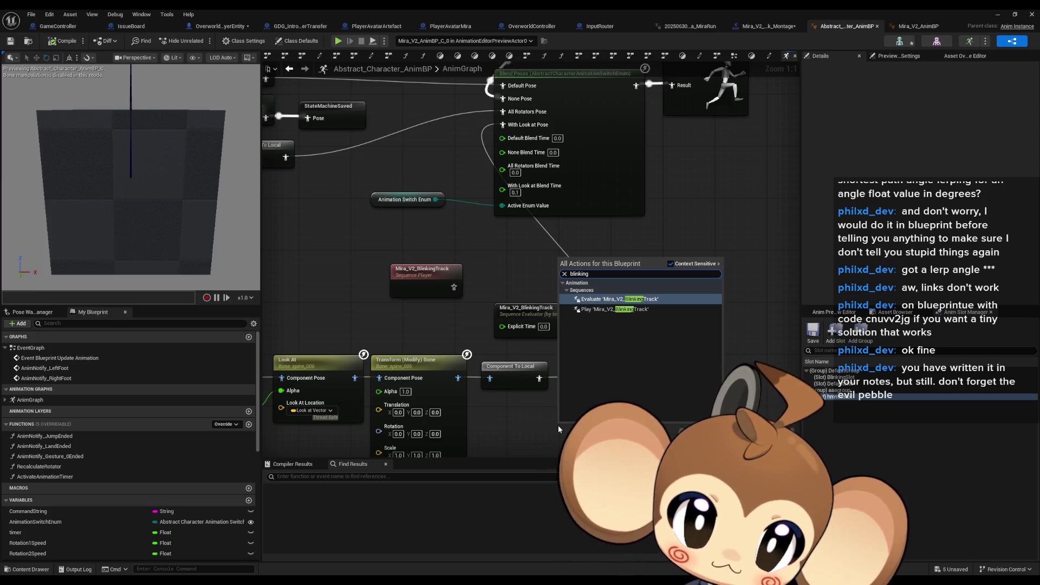
pyautogui.hotkey('ctrl', 'a')
pyautogui.write('d')
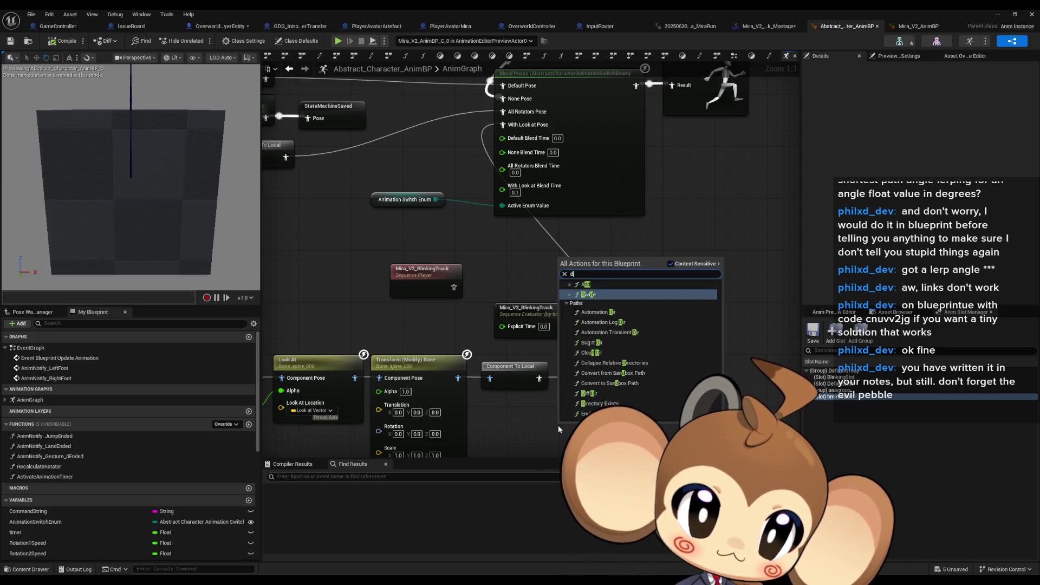
pyautogui.press('BackSpace')
pyautogui.write('aaa')
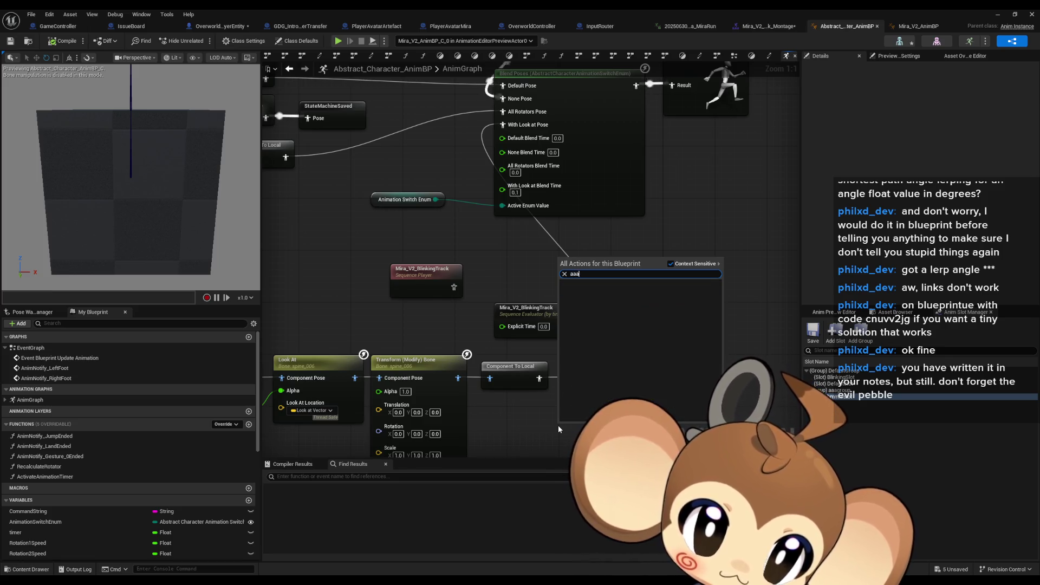
pyautogui.press('BackSpace')
pyautogui.press('BackSpace')
pyautogui.press('BackSpace')
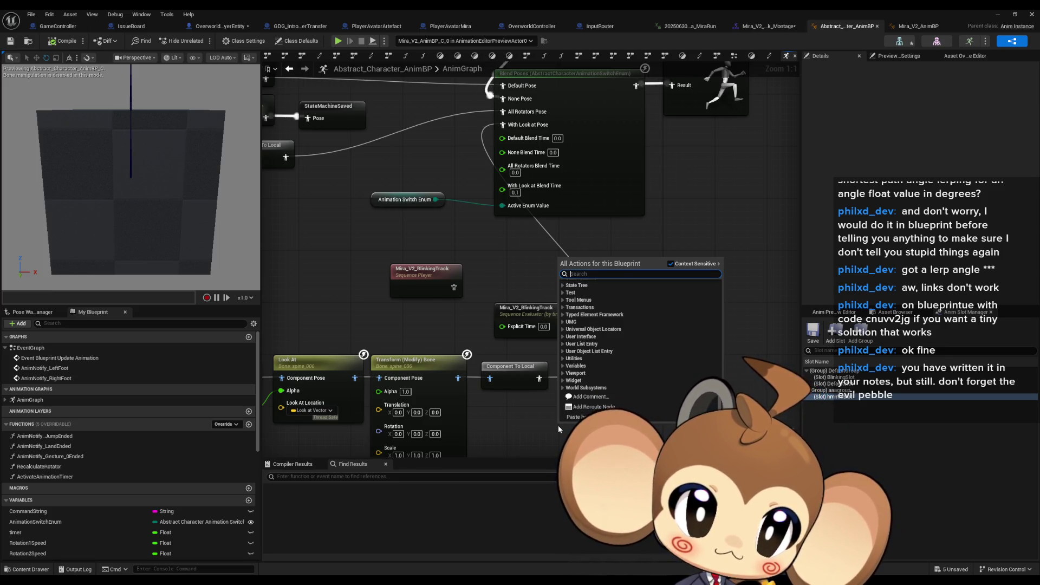
pyautogui.write('aaa')
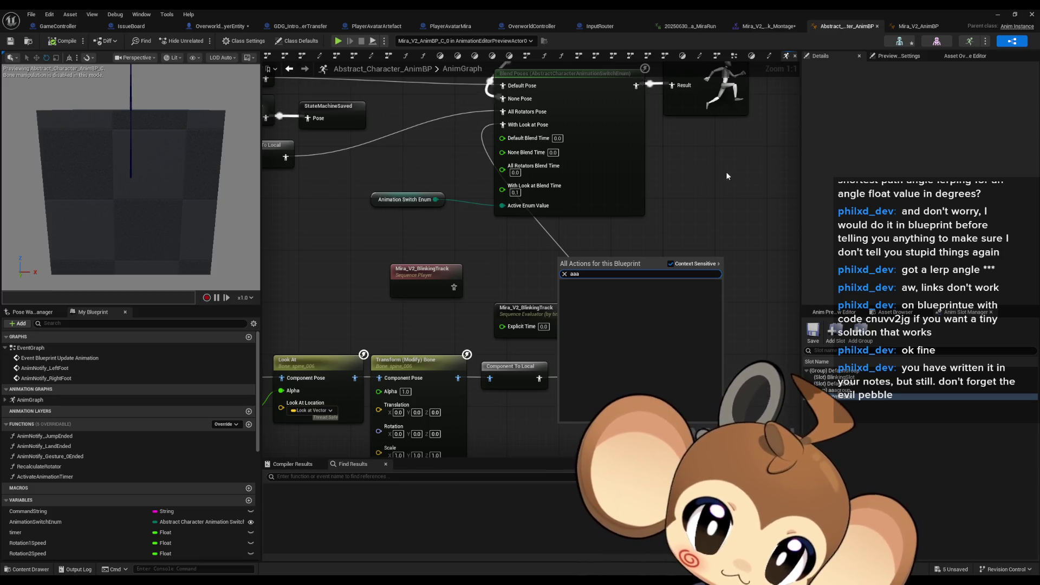
pyautogui.press('Return')
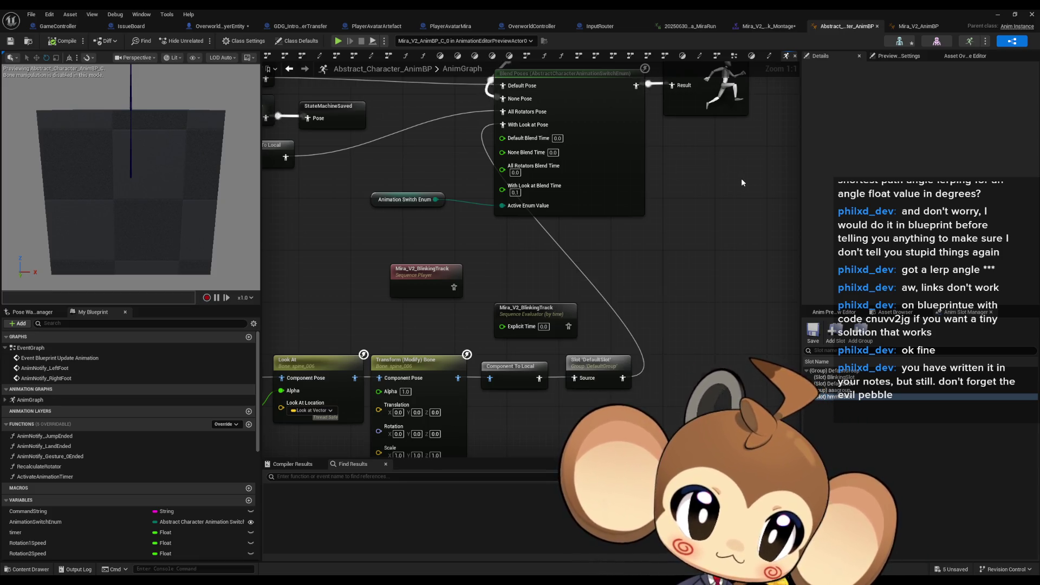
pyautogui.rightClick(649, 297)
pyautogui.write('slot')
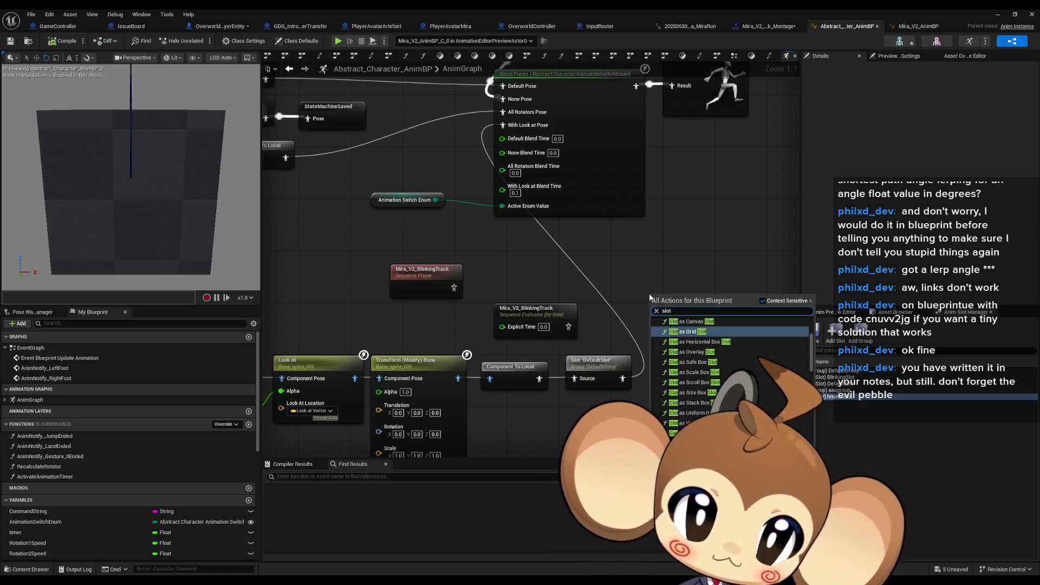
pyautogui.scroll(3, 731, 361)
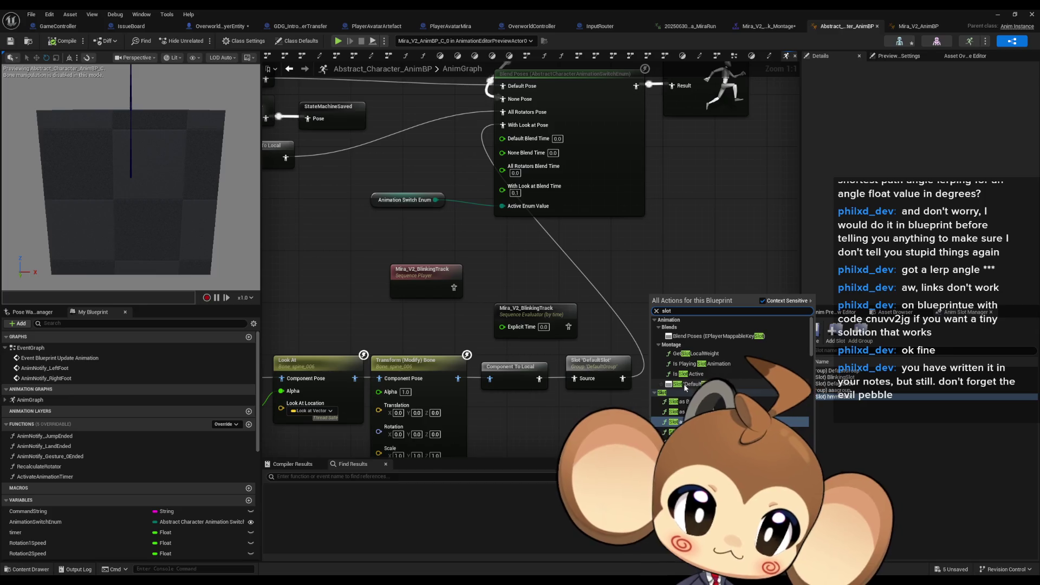
pyautogui.scroll(-8, 715, 366)
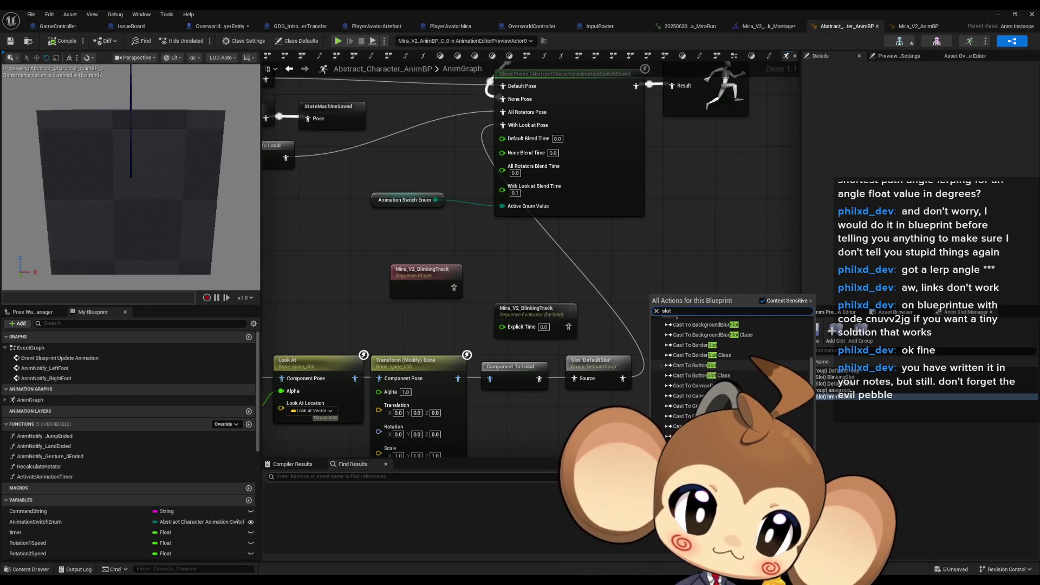
pyautogui.scroll(-6, 715, 365)
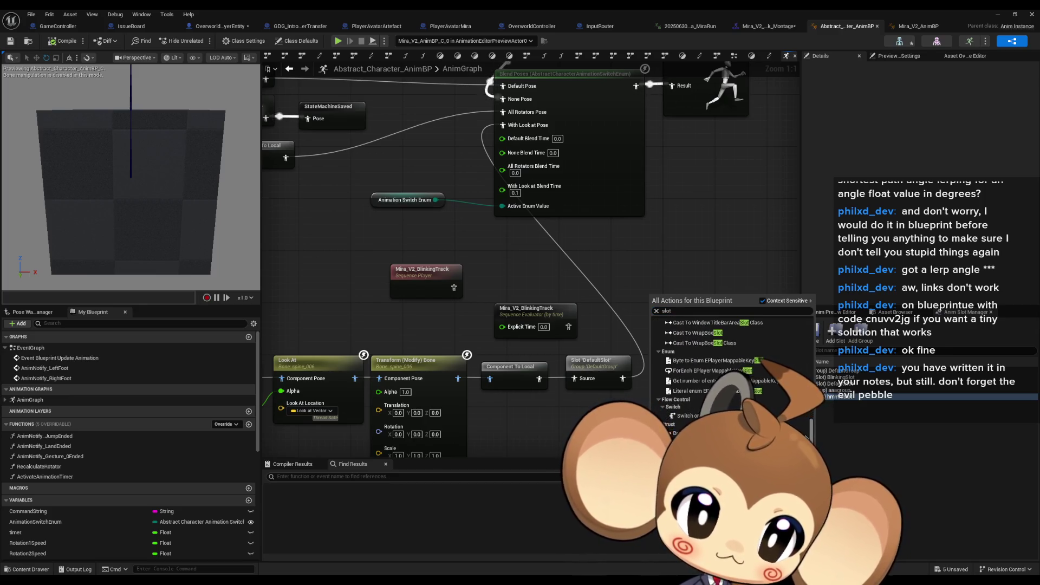
# - Add a new slot in the Anim Slot Manager and select the DefaultSlot node to view its settings
pyautogui.press('Escape')
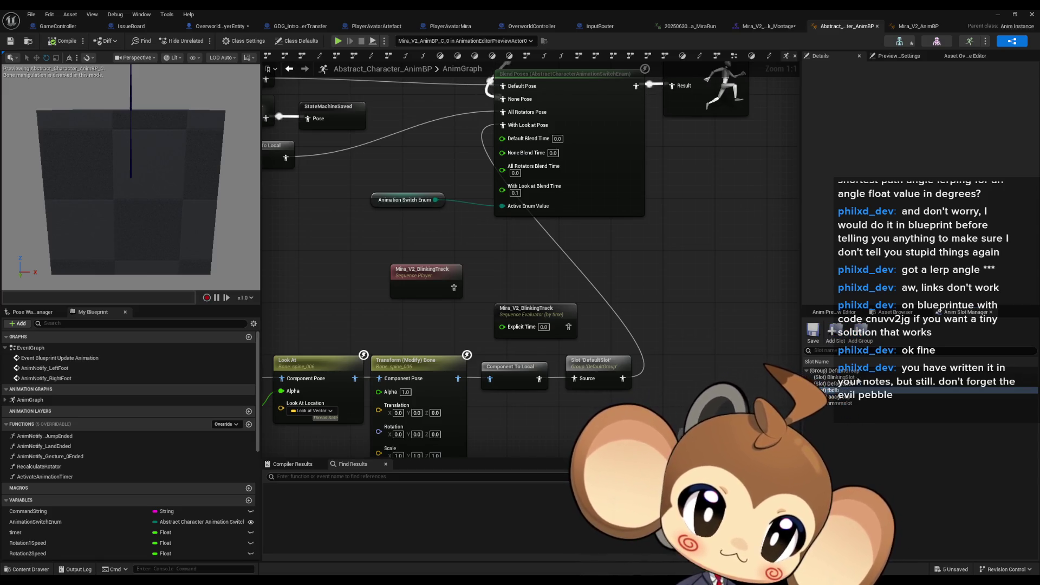
pyautogui.click(833, 331)
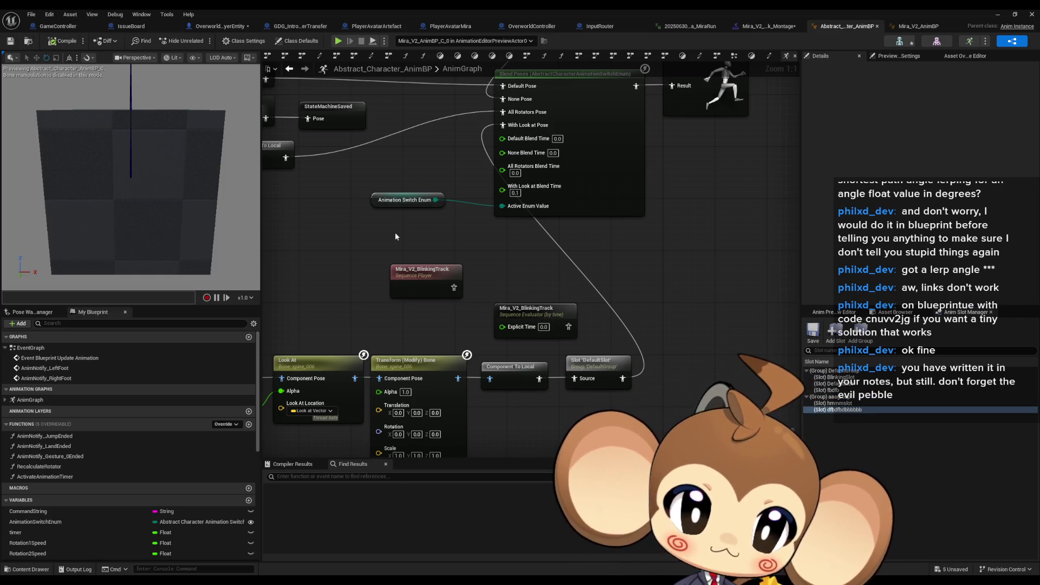
pyautogui.rightClick(673, 269)
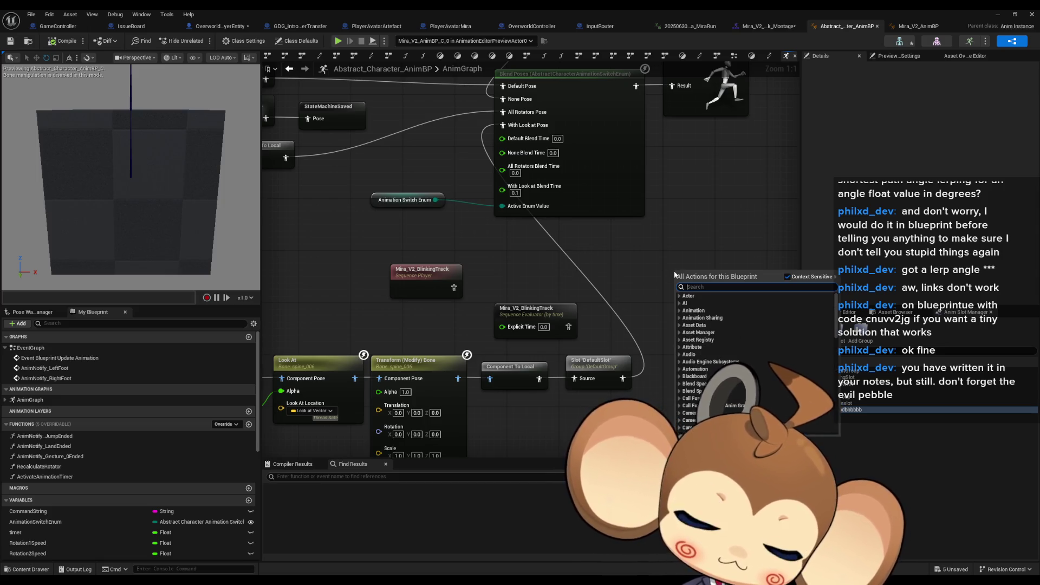
pyautogui.write('slot')
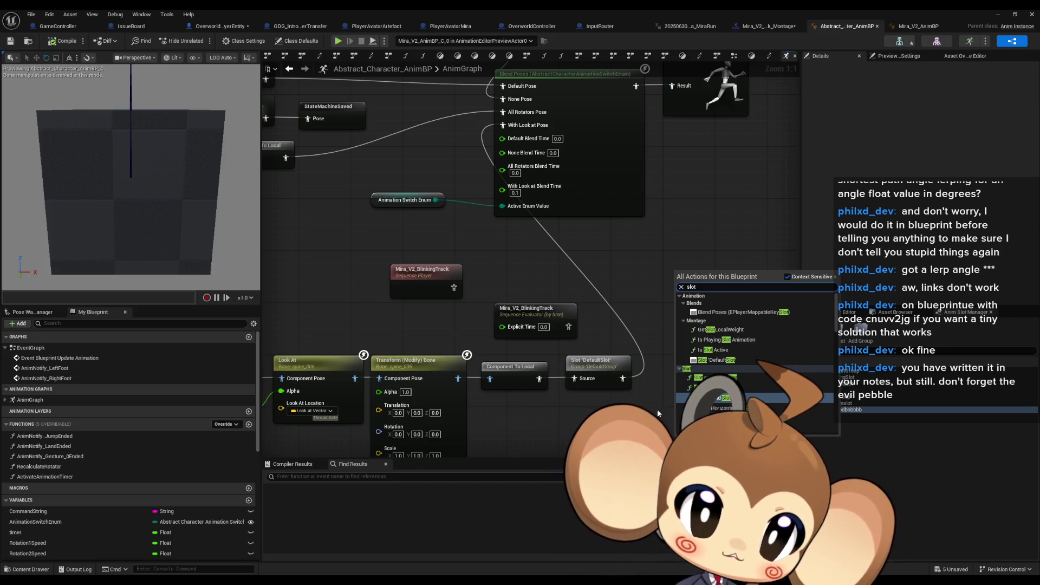
pyautogui.click(604, 367)
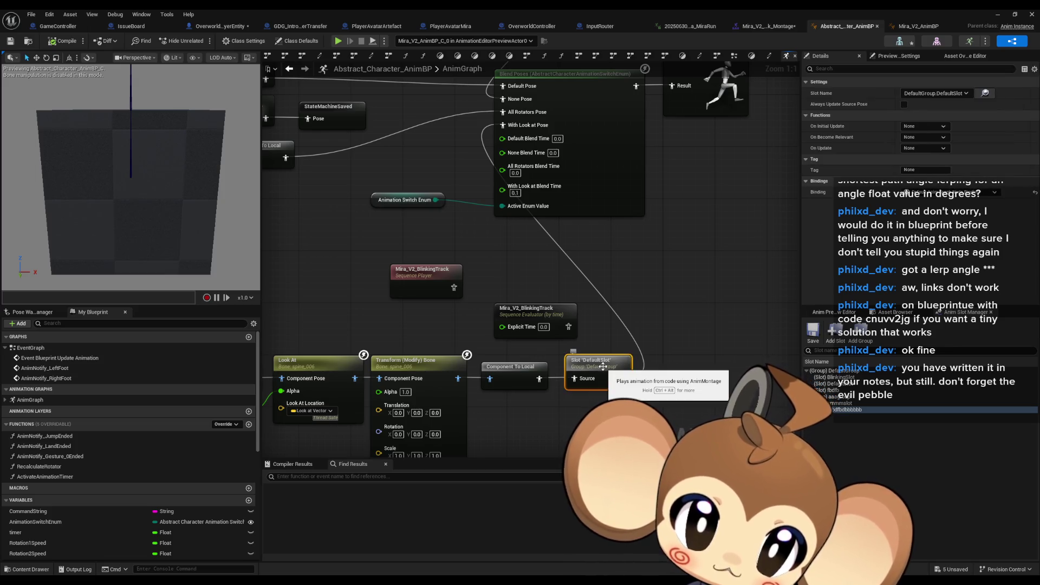
pyautogui.click(949, 94)
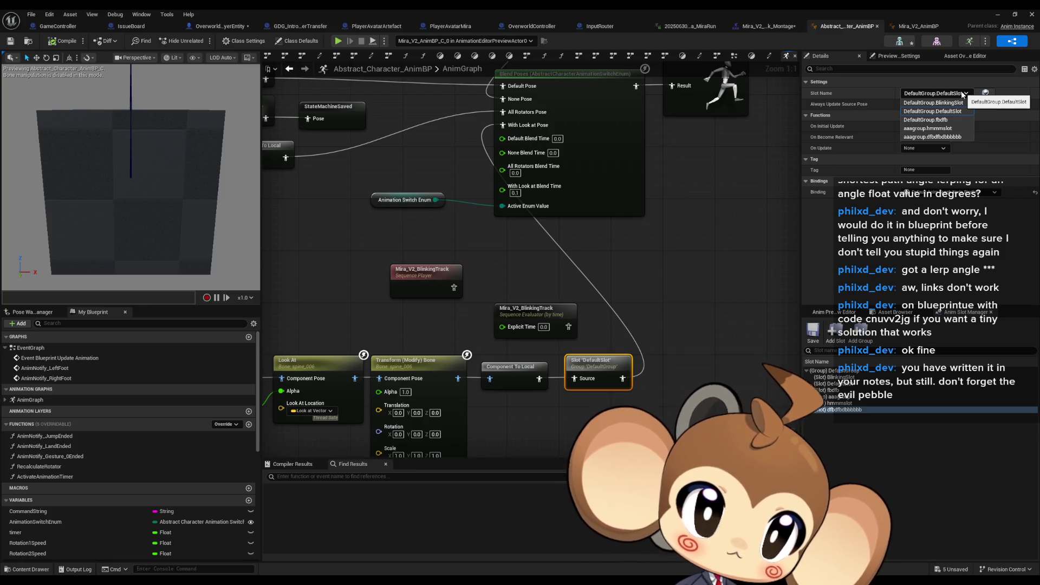
pyautogui.click(934, 111)
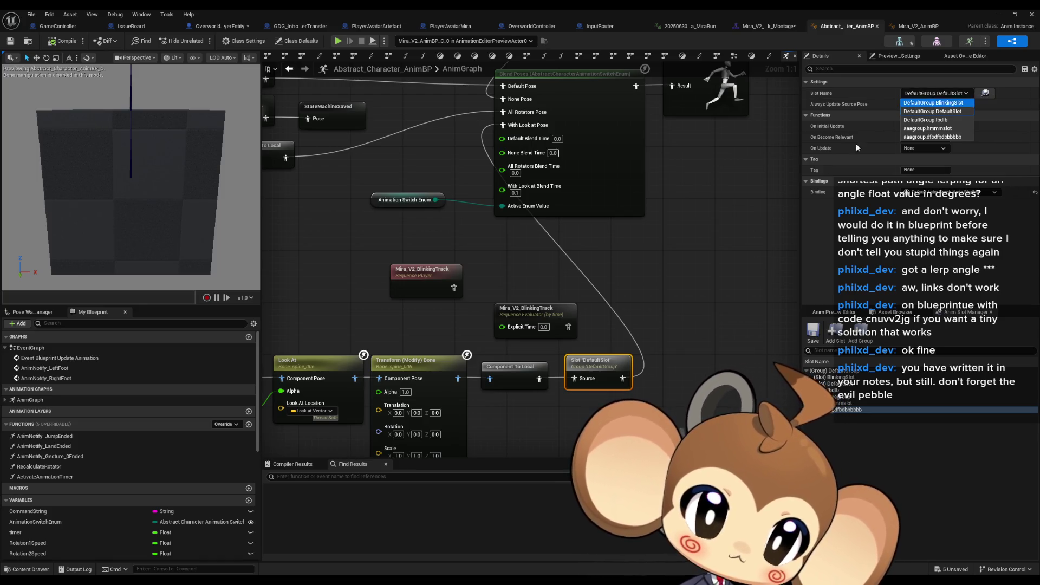
pyautogui.click(715, 244)
pyautogui.click(837, 397)
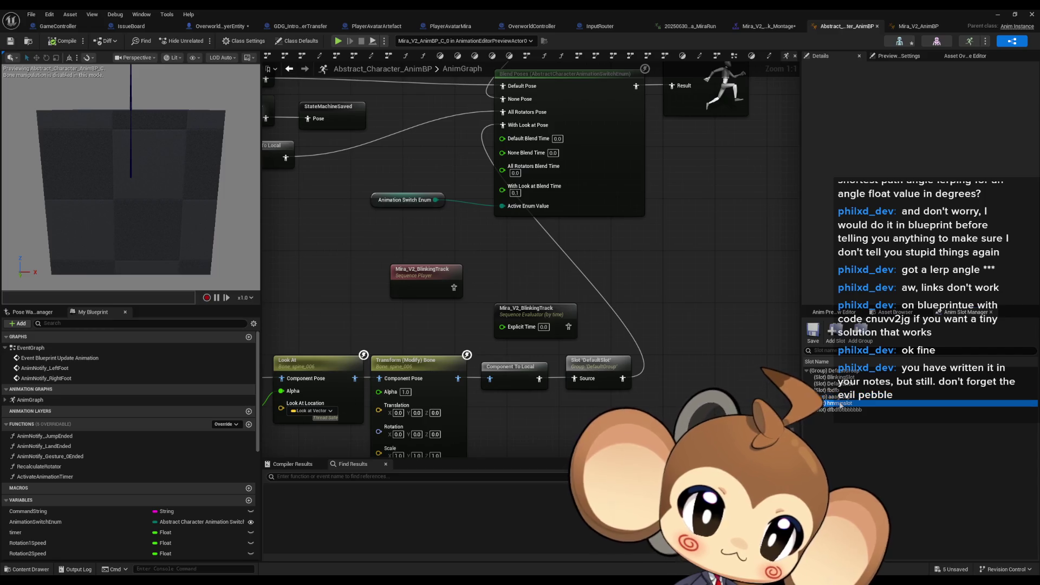
# - Delete the leftover dfbdfbdbbbbbb and hmmmslot test slots from the slot list
pyautogui.rightClick(843, 410)
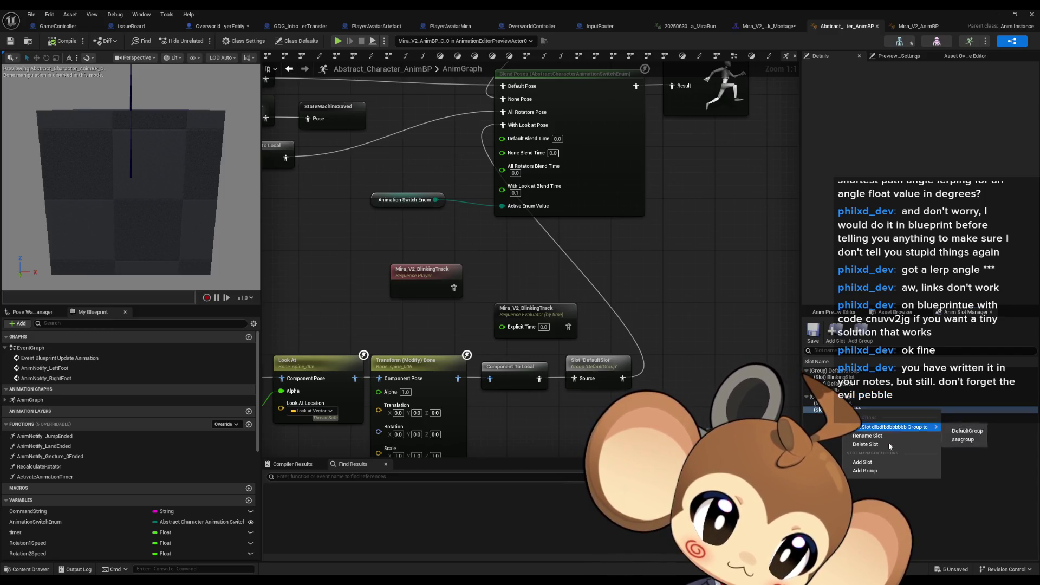
pyautogui.click(832, 403)
pyautogui.rightClick(835, 410)
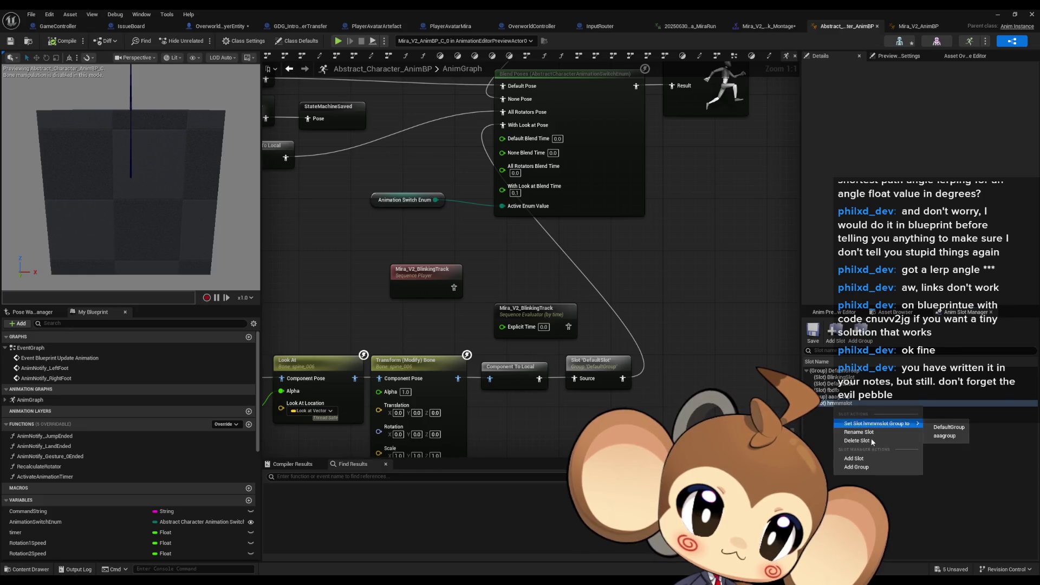
pyautogui.click(872, 442)
pyautogui.rightClick(831, 398)
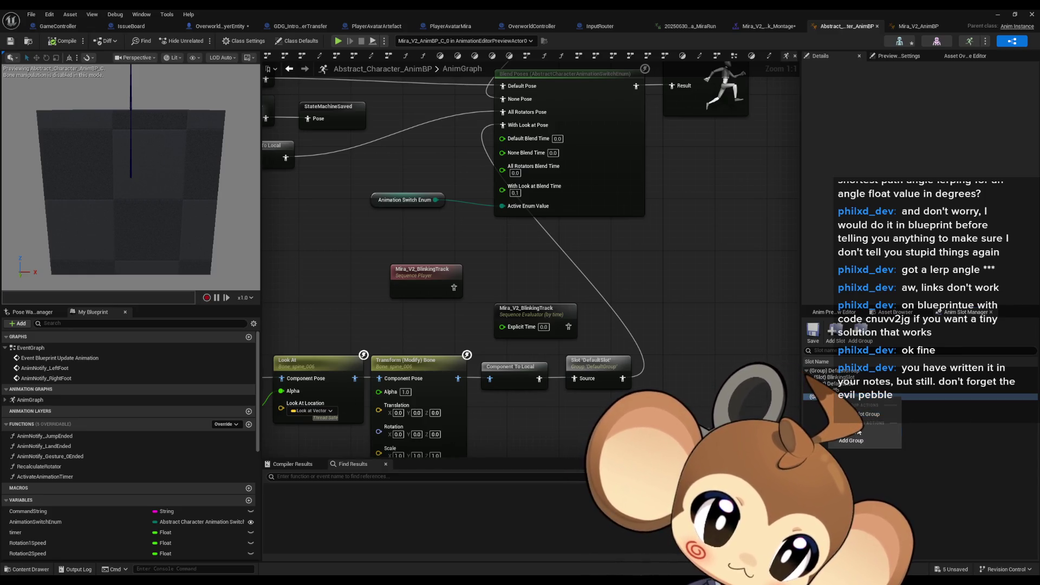
pyautogui.click(851, 440)
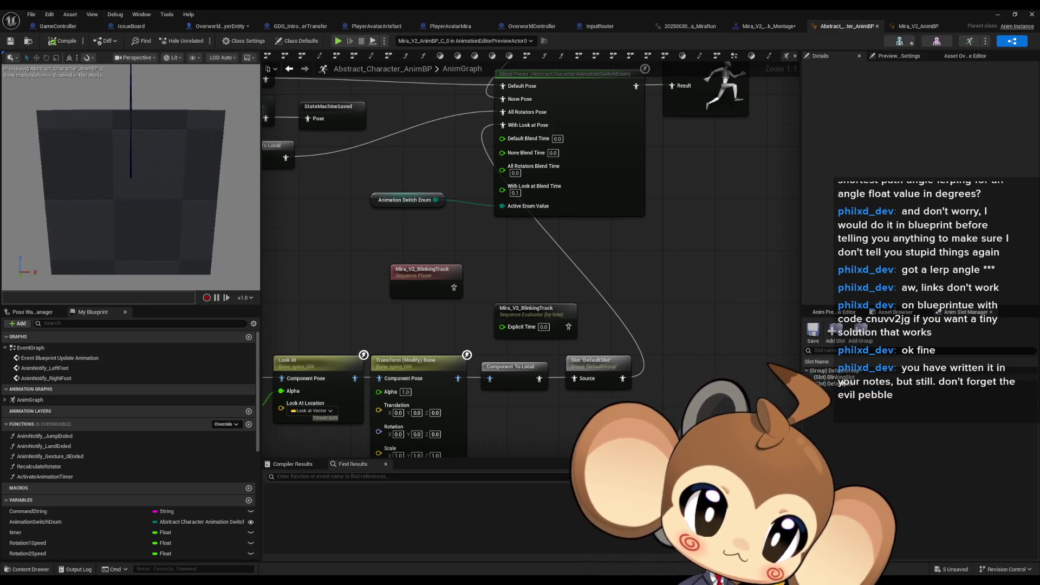
# - Attempt to delete DefaultSlot, get refused by the Slot References warning, and select BlinkingSlot
pyautogui.click(840, 380)
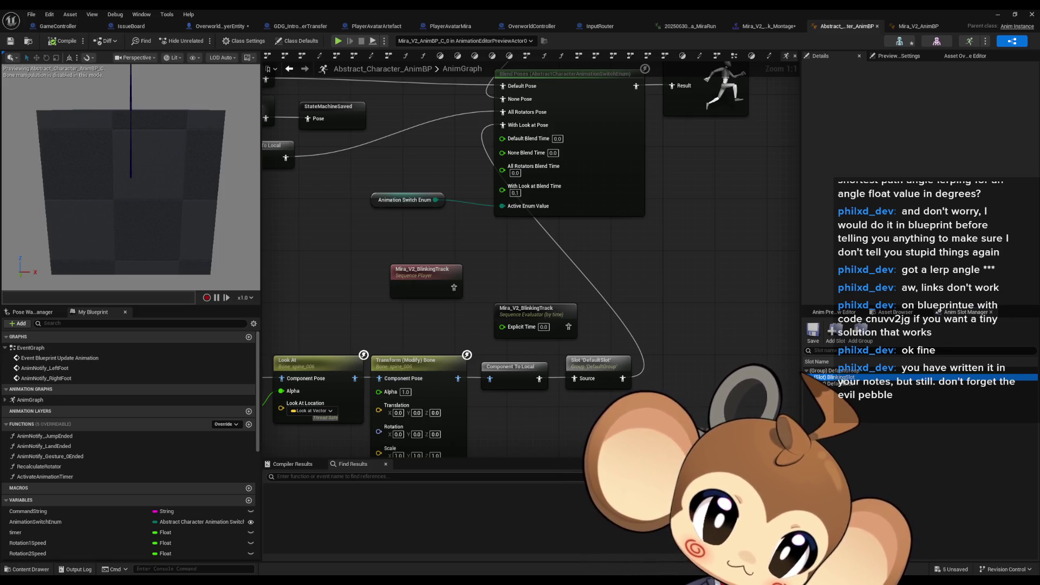
pyautogui.rightClick(839, 382)
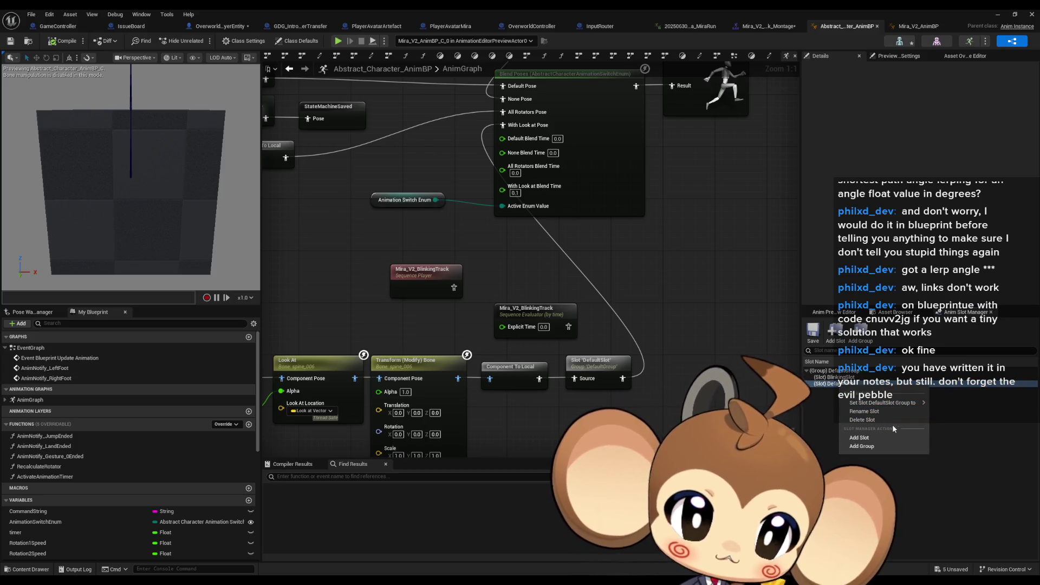
pyautogui.click(878, 419)
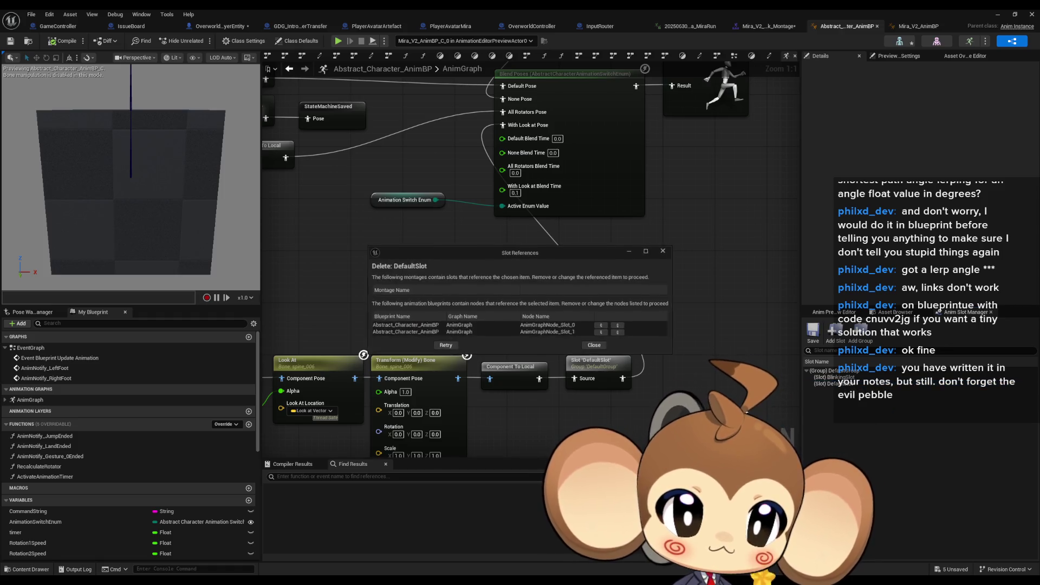
pyautogui.click(662, 250)
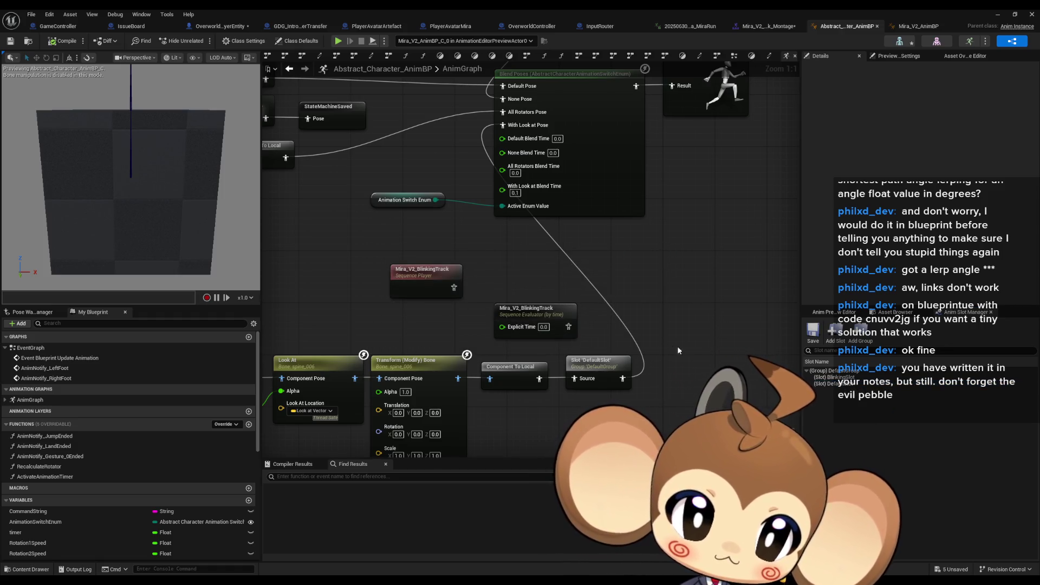
pyautogui.click(832, 377)
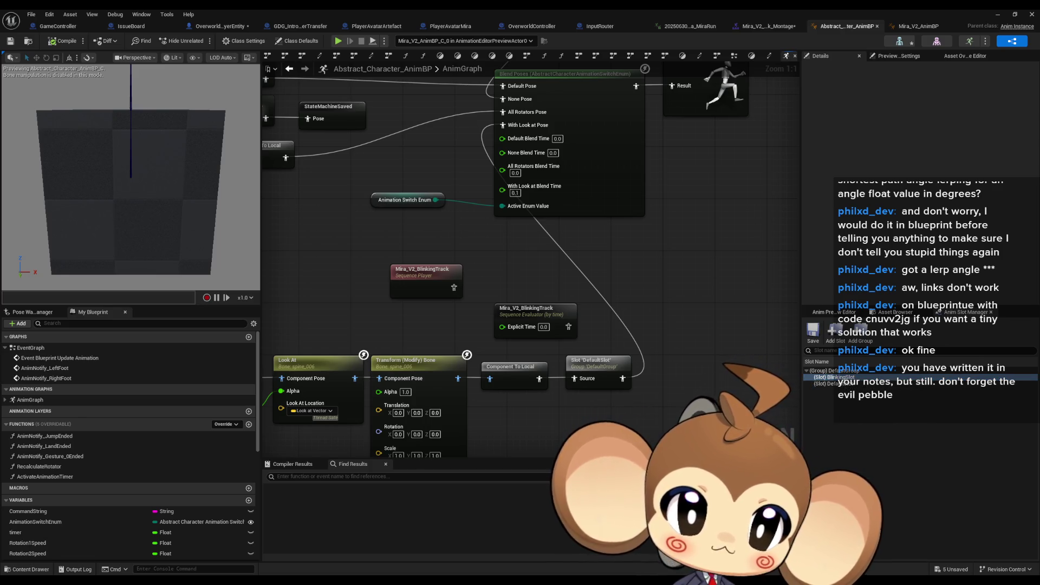
# - Set the lower Slot node's Slot Name to DefaultGroup.BlinkingSlot and bring the other Slot node into view
pyautogui.click(607, 372)
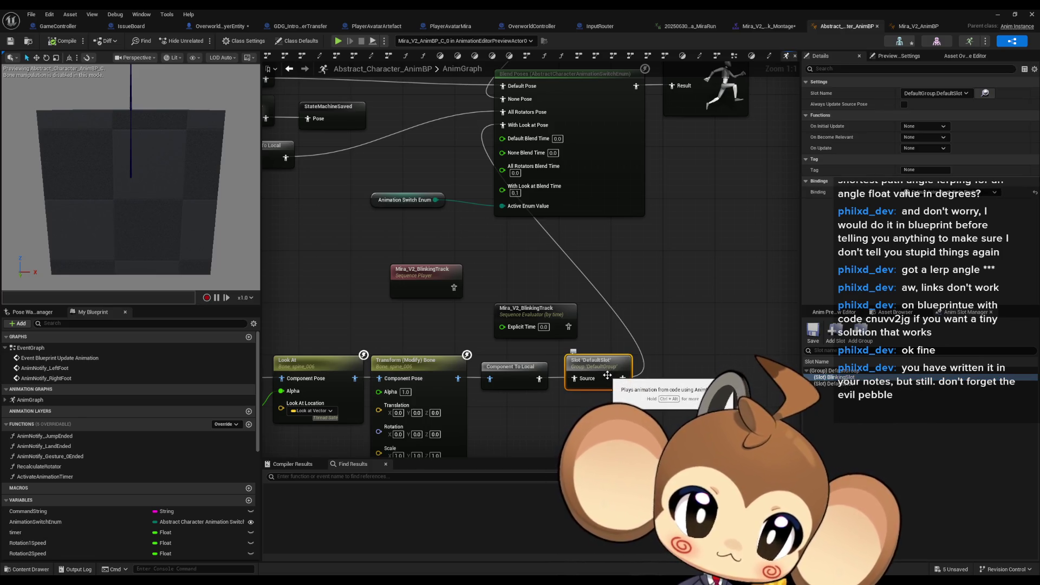
pyautogui.click(935, 93)
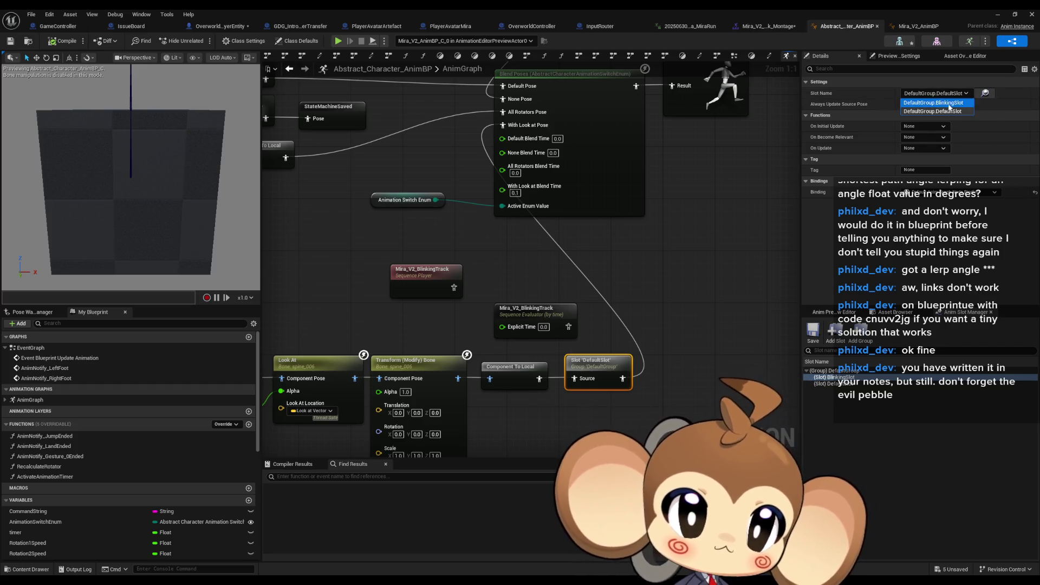
pyautogui.click(934, 102)
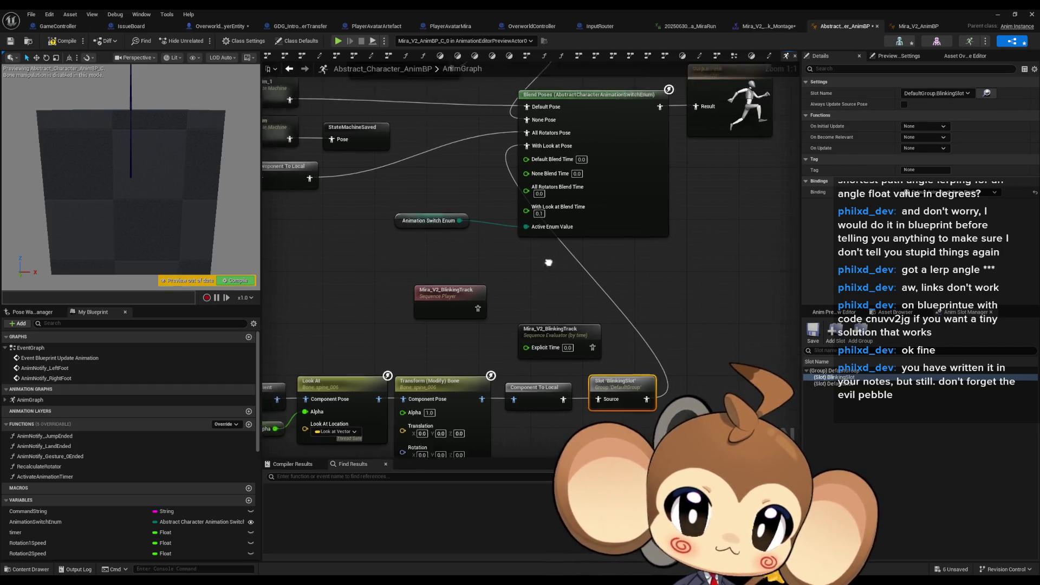
pyautogui.moveTo(487, 244); pyautogui.dragTo(565, 362)
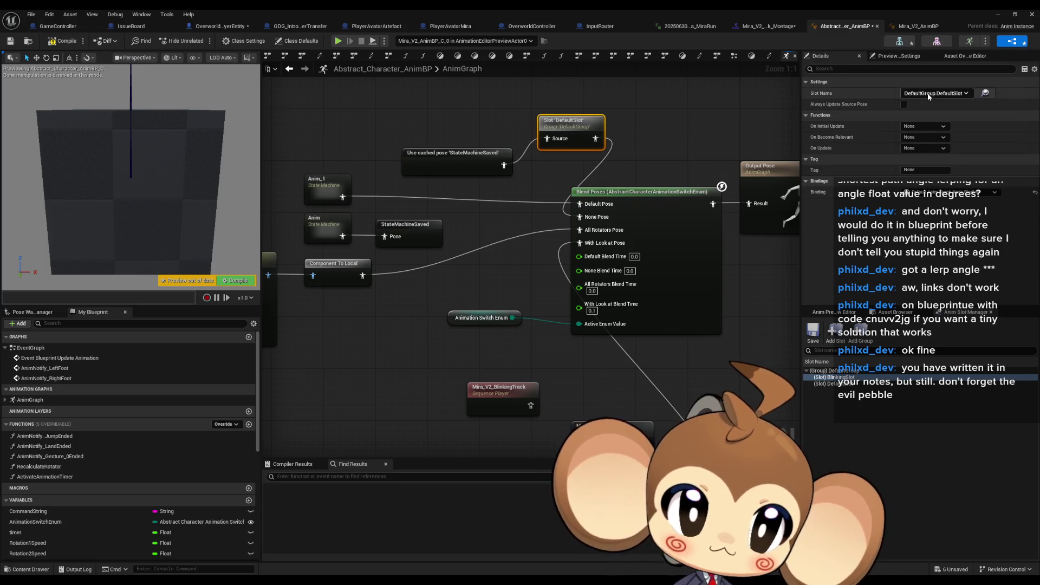
# - Switch the second Slot node to BlinkingSlot and select DefaultSlot in the slot list
pyautogui.click(937, 93)
pyautogui.moveTo(610, 341); pyautogui.dragTo(517, 250)
pyautogui.click(582, 391)
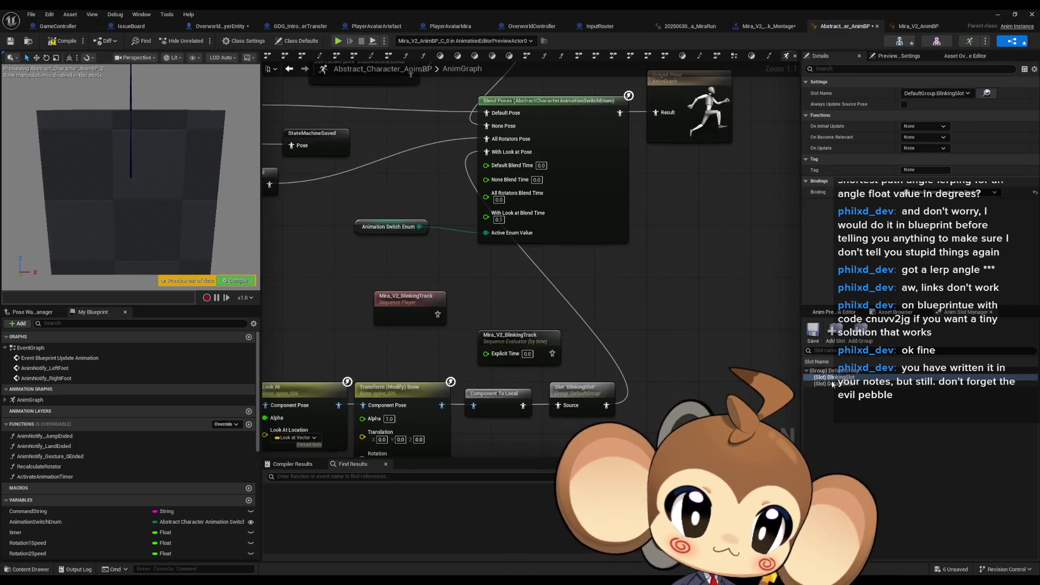
pyautogui.rightClick(841, 384)
# - Save the animation blueprint with Ctrl+S and delete DefaultSlot, leaving only BlinkingSlot
pyautogui.hotkey('ctrl', 's')
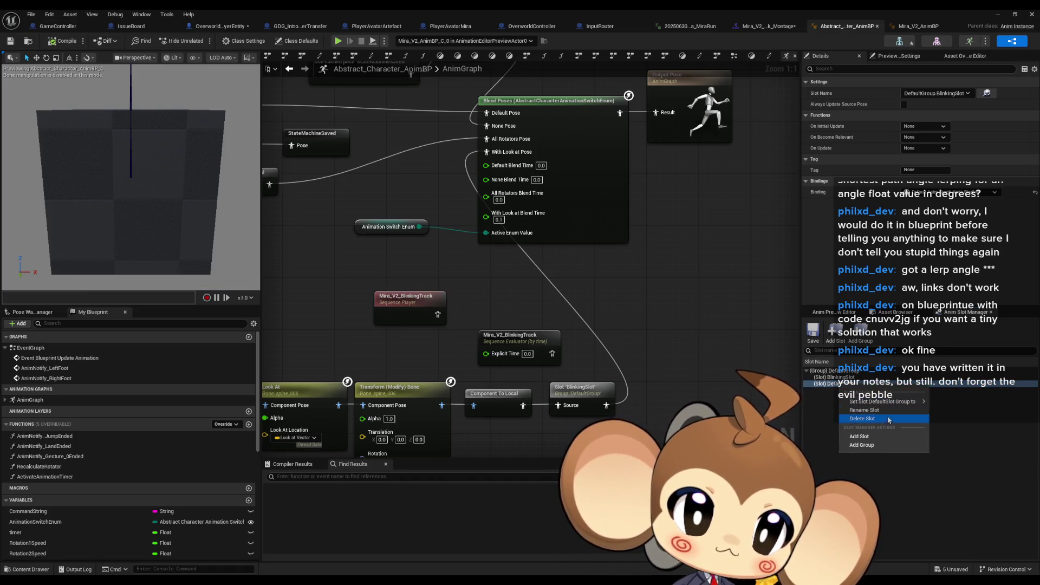
pyautogui.click(886, 419)
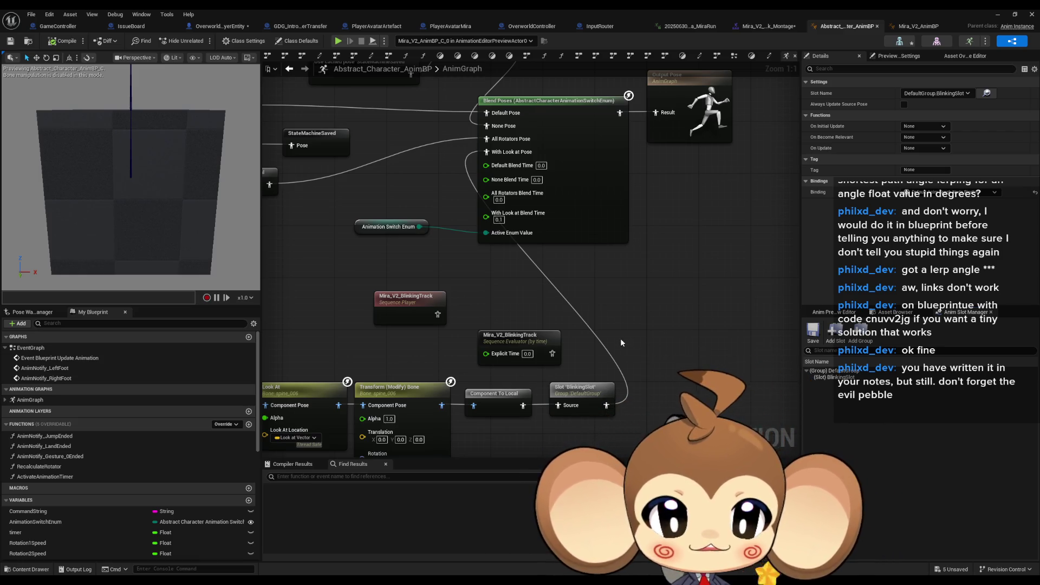
pyautogui.moveTo(620, 337); pyautogui.dragTo(627, 296)
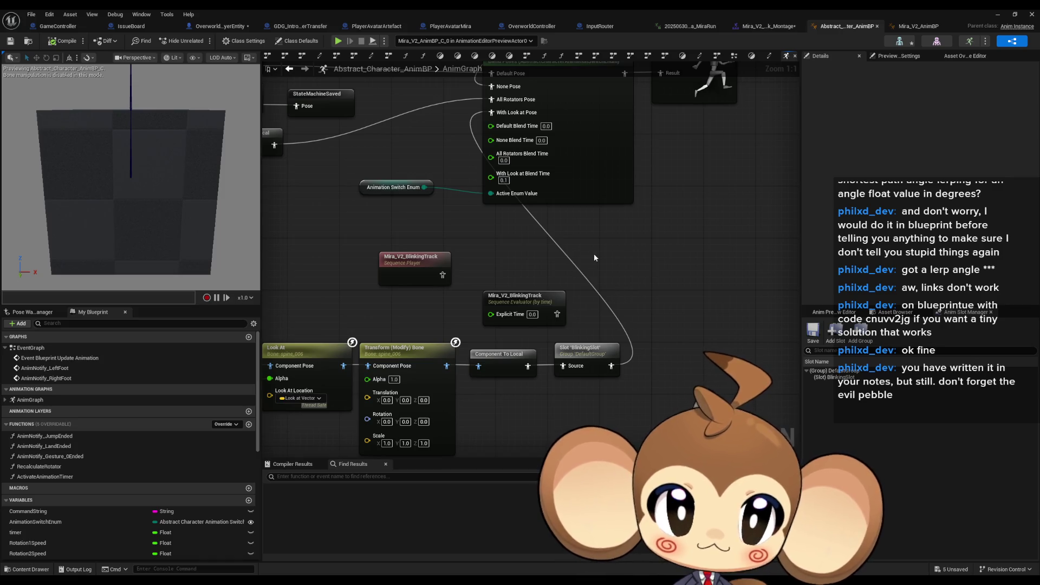
pyautogui.click(767, 26)
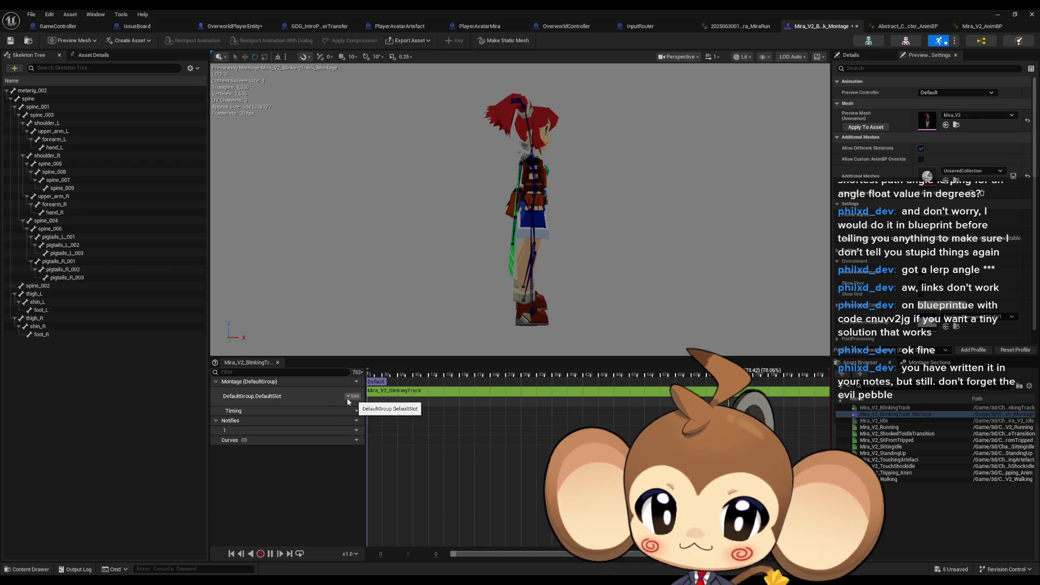
# - Inspect the montage's Slot Manager entries (DefaultGroup, DefaultSlot) and return to the character AnimBP
pyautogui.click(337, 381)
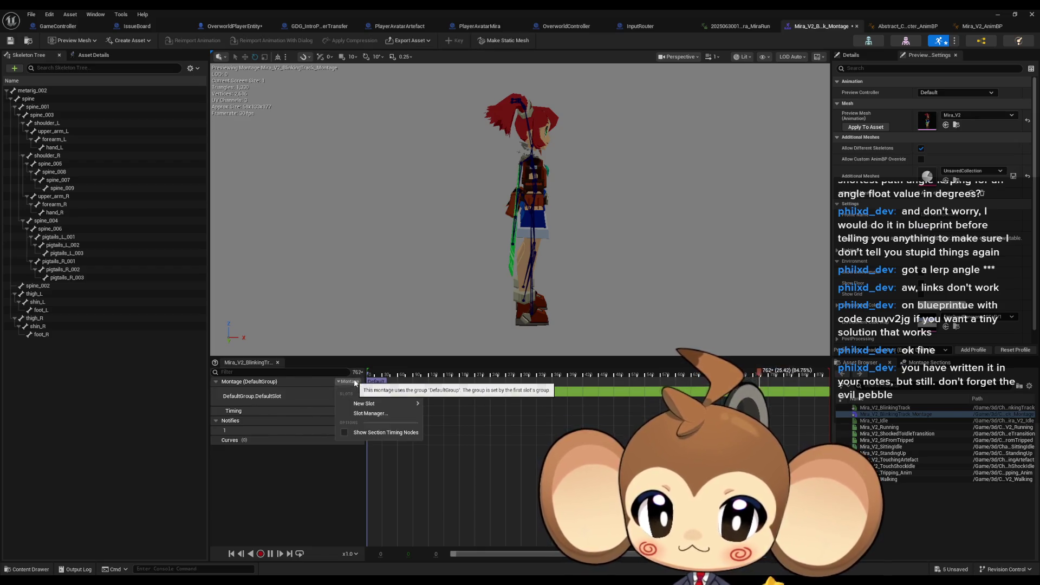
pyautogui.click(394, 416)
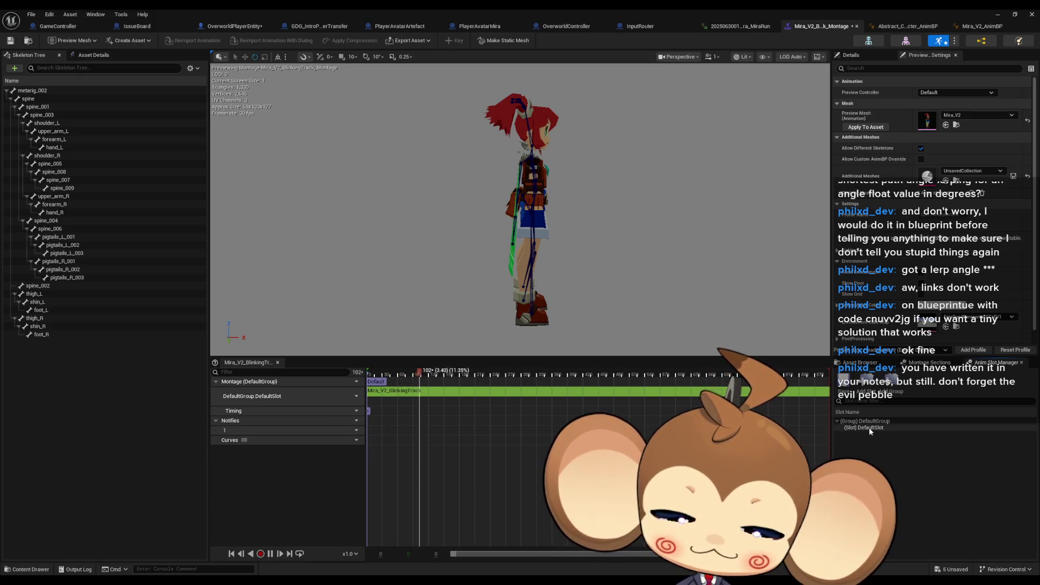
pyautogui.click(881, 422)
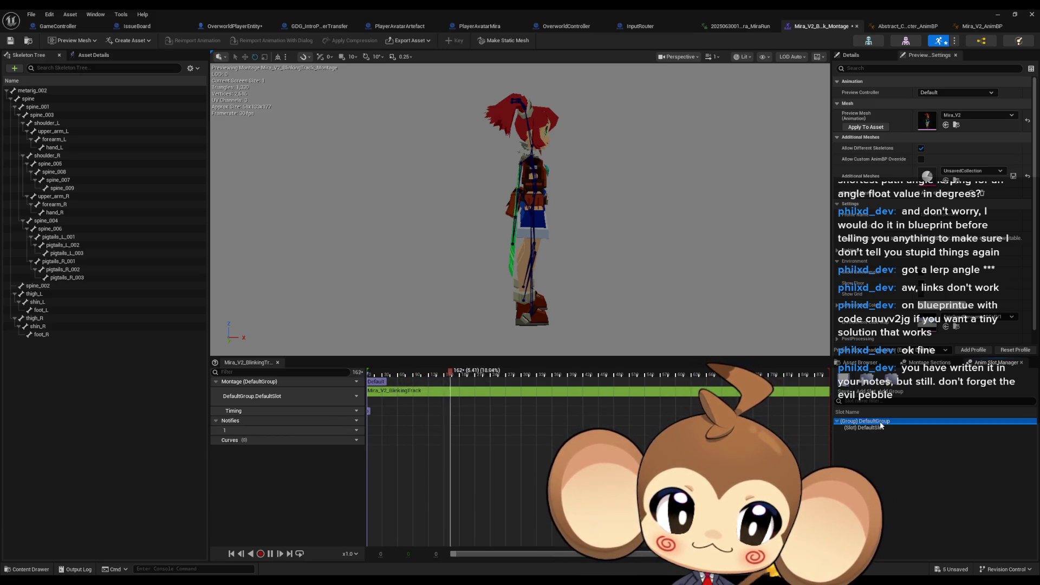
pyautogui.click(879, 428)
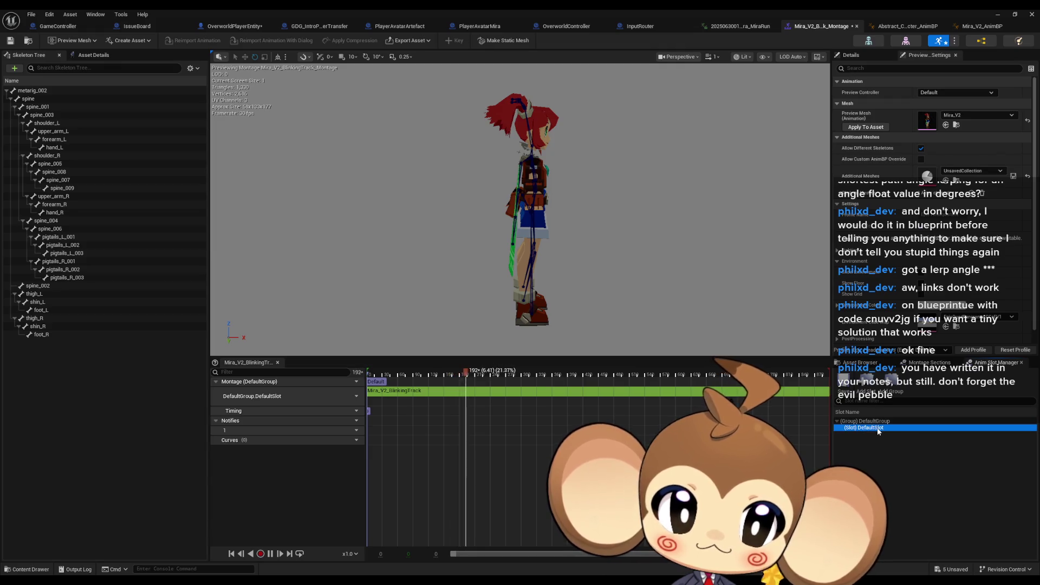
pyautogui.click(880, 459)
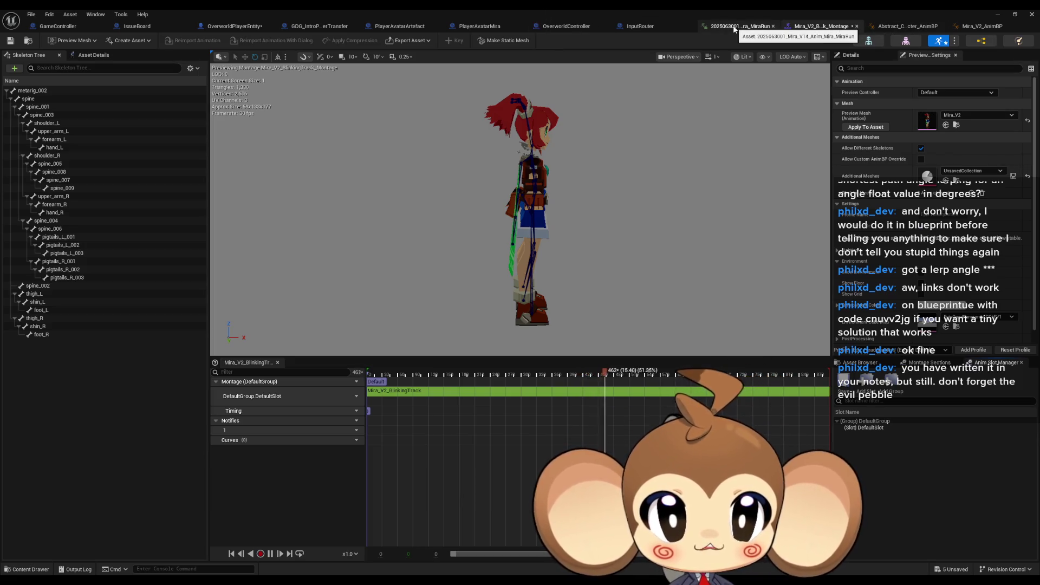
pyautogui.click(983, 26)
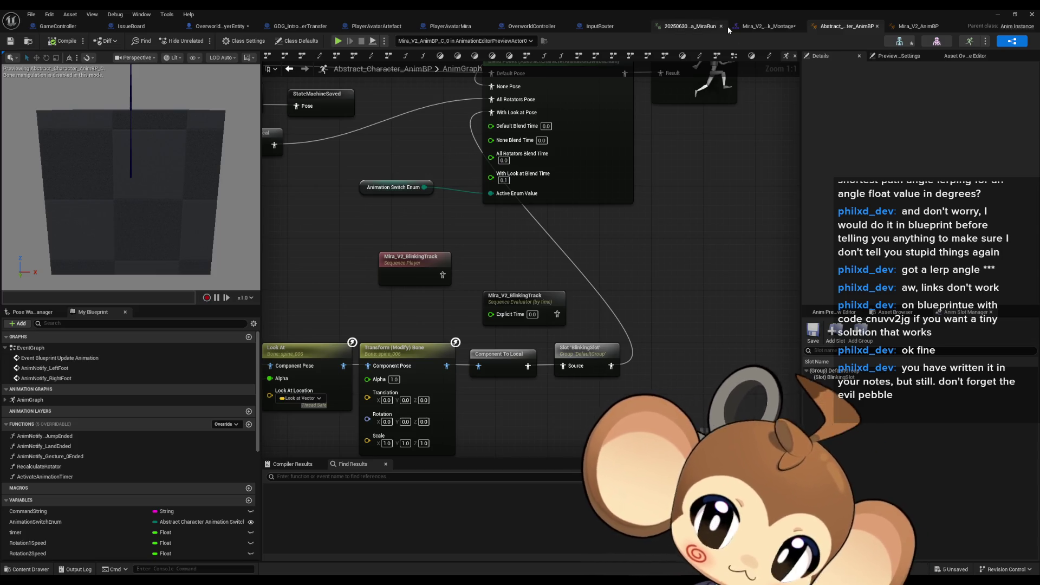
# - Reopen Mira_V2_BlinkingTrack_Montage from the Content Browser with its editor maximized
pyautogui.click(795, 27)
pyautogui.doubleClick(746, 13)
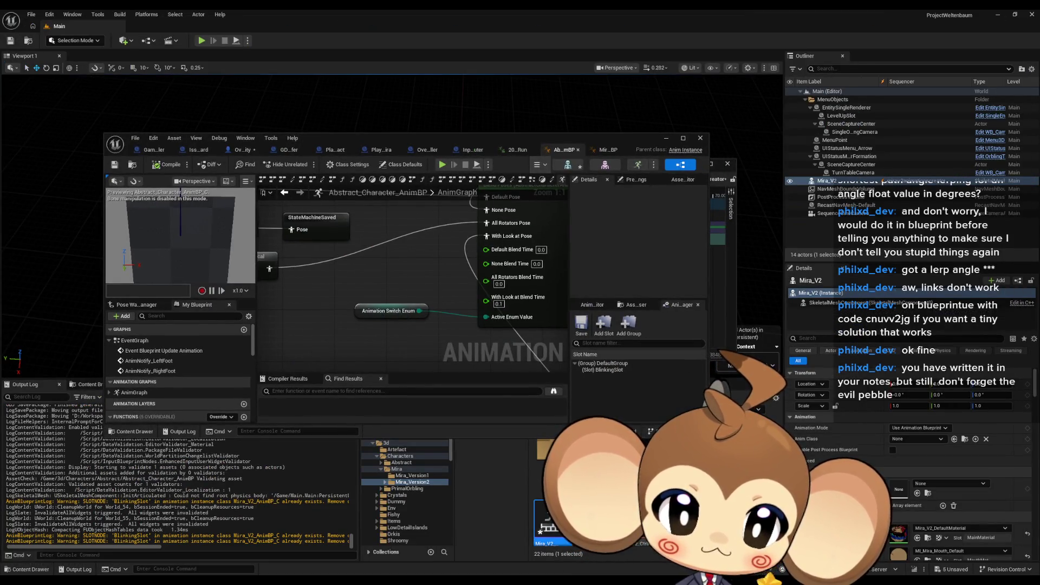
pyautogui.doubleClick(544, 528)
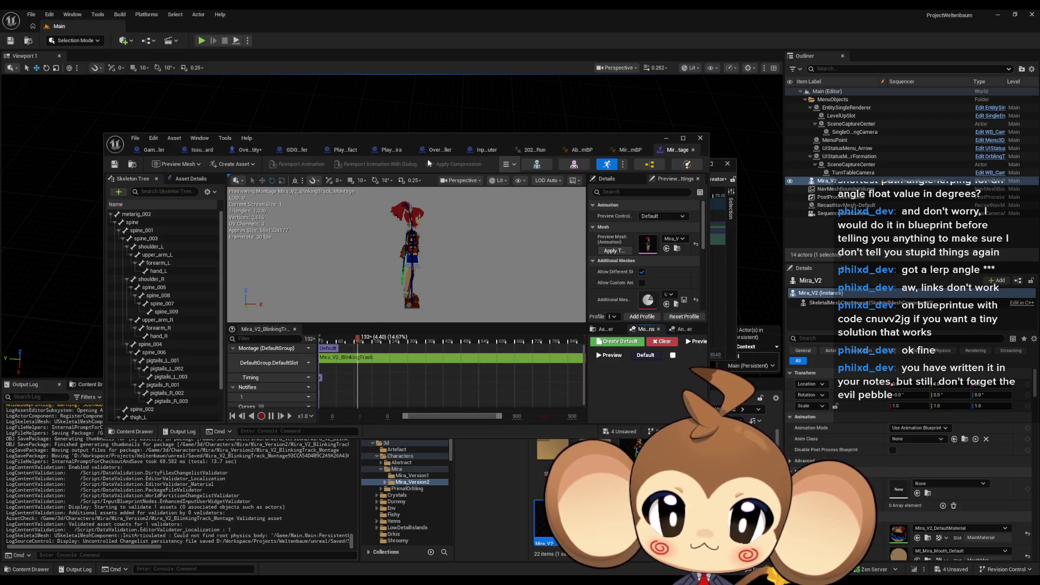
pyautogui.doubleClick(421, 136)
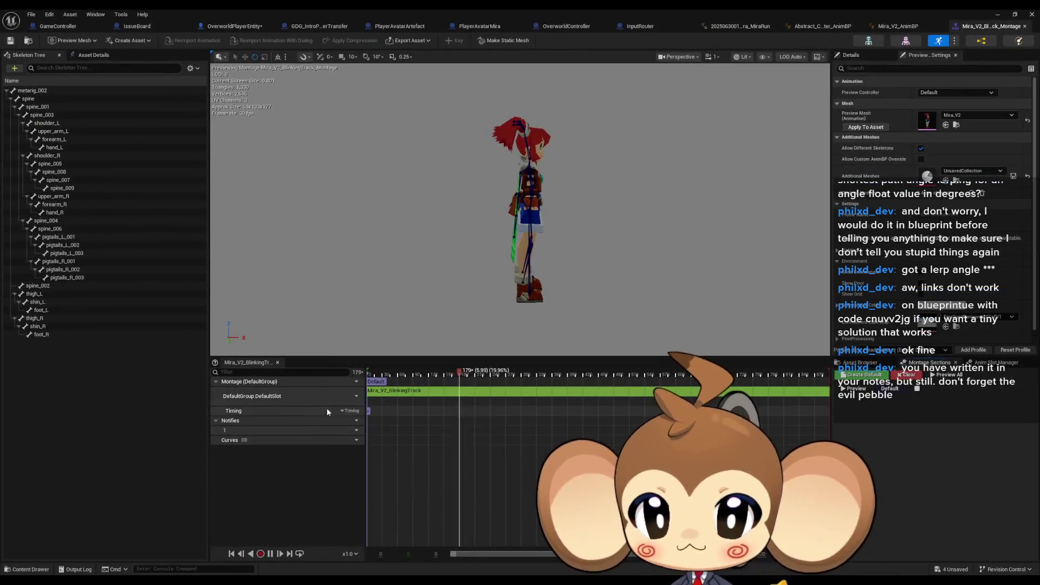
# - Open the montage's Slot Manager listing only DefaultSlot, briefly filter Details by 'anim', then return to the level editor
pyautogui.click(349, 382)
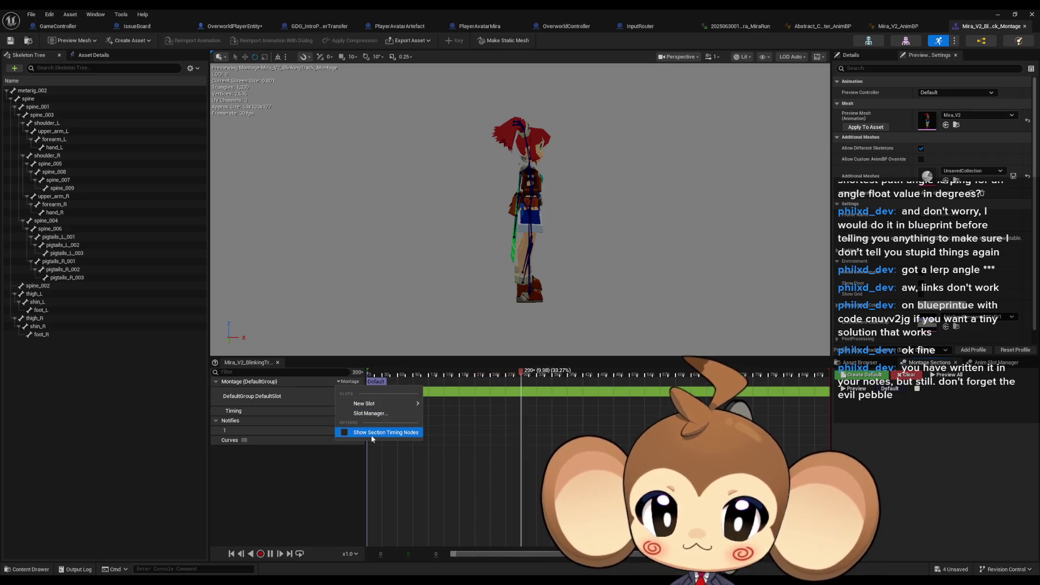
pyautogui.click(377, 413)
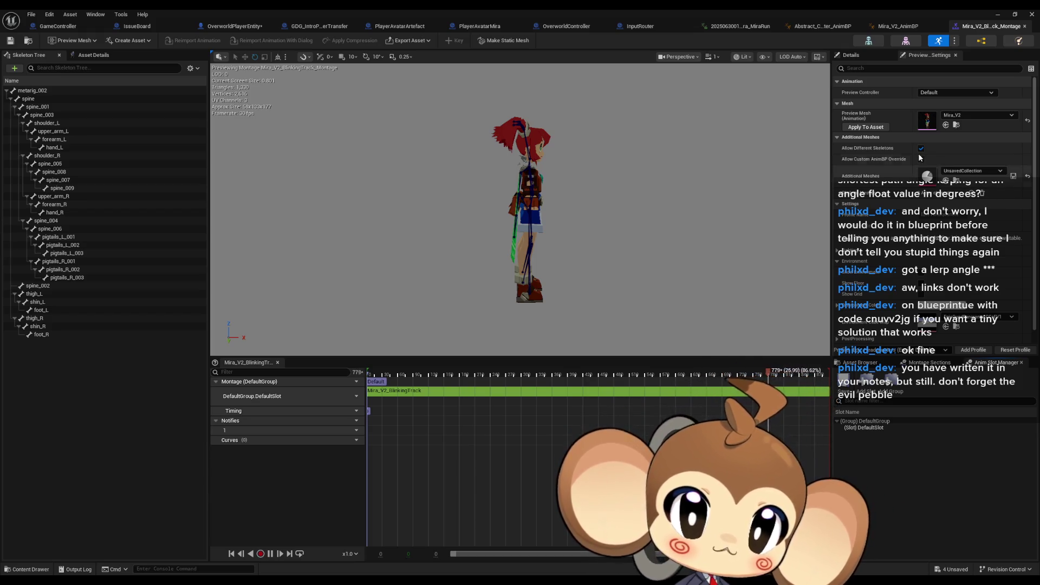
pyautogui.click(869, 68)
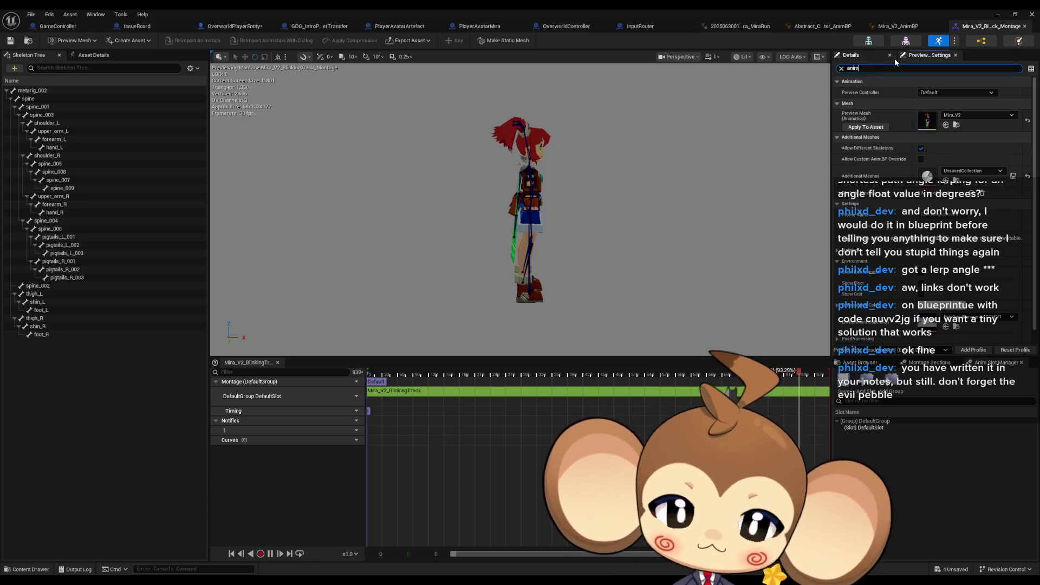
pyautogui.write('anim')
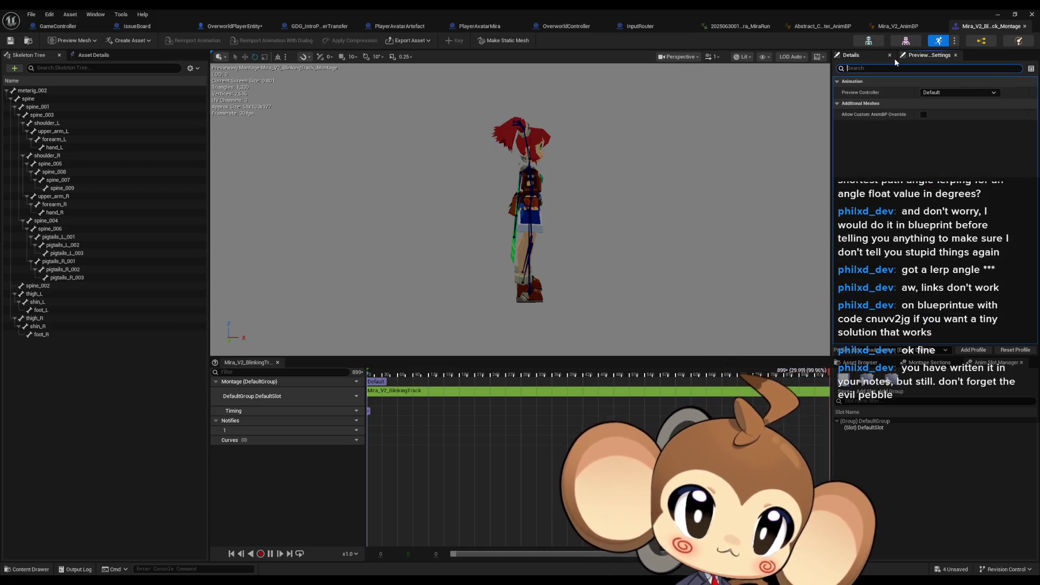
pyautogui.press('BackSpace')
pyautogui.press('BackSpace')
pyautogui.press('BackSpace')
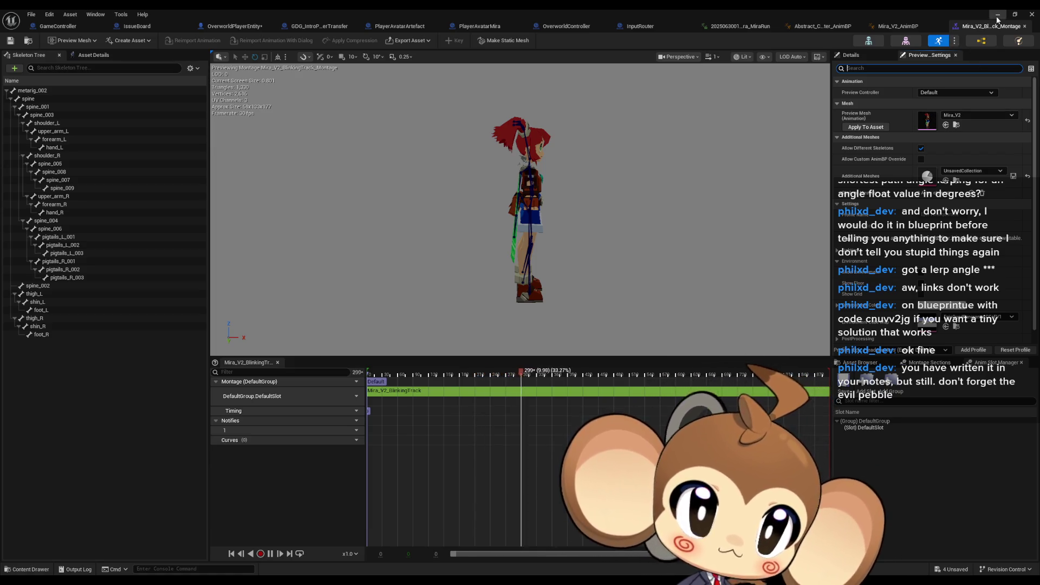
pyautogui.hotkey('ctrl', 'Tab')
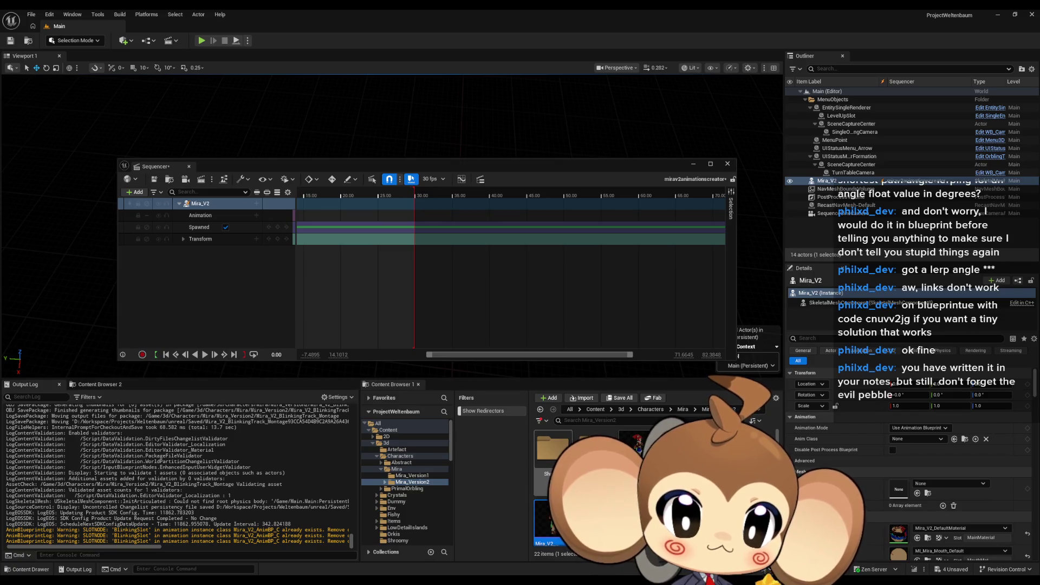
# - Browse the Mira_Version2 folder's Add menu without creating anything, then bring up the Mira_V2 asset editor
pyautogui.rightClick(579, 451)
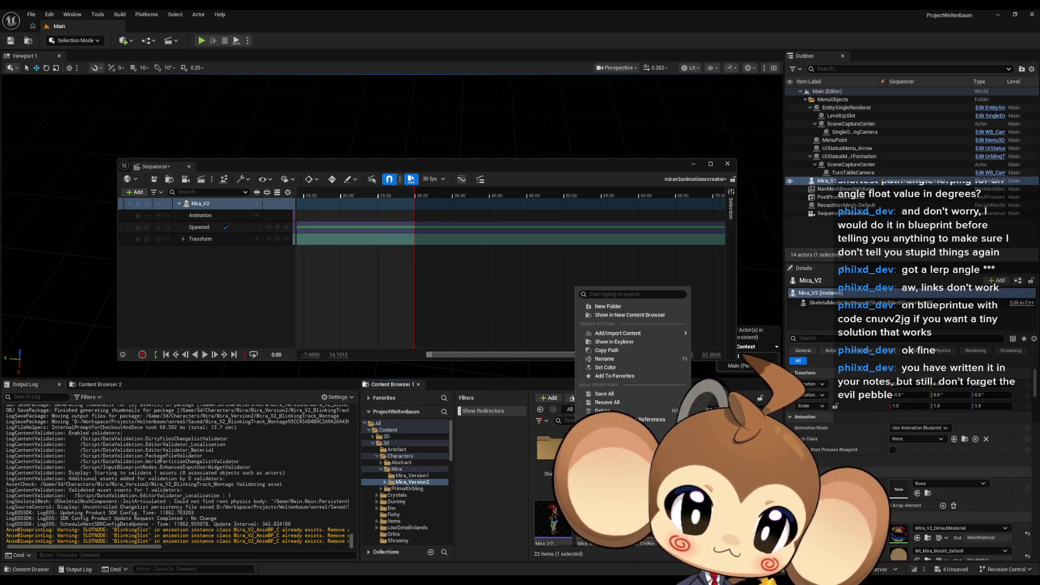
pyautogui.click(561, 488)
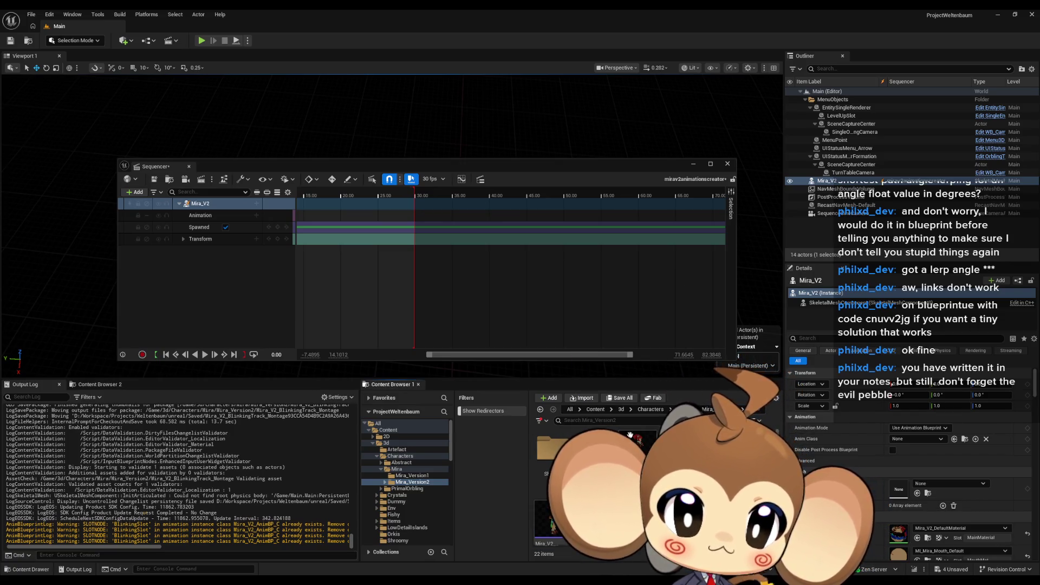
pyautogui.click(549, 397)
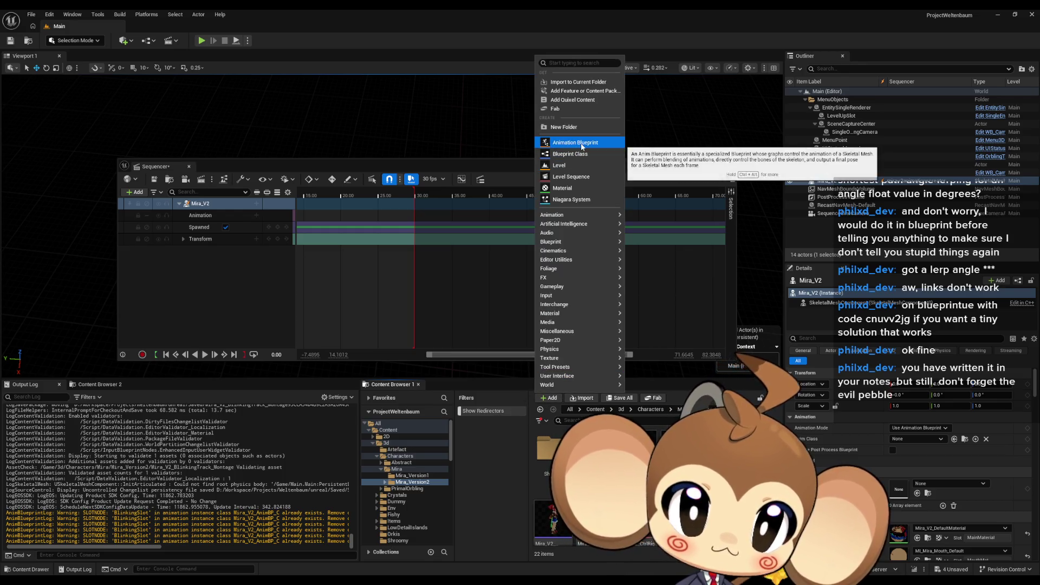
pyautogui.moveTo(561, 215)
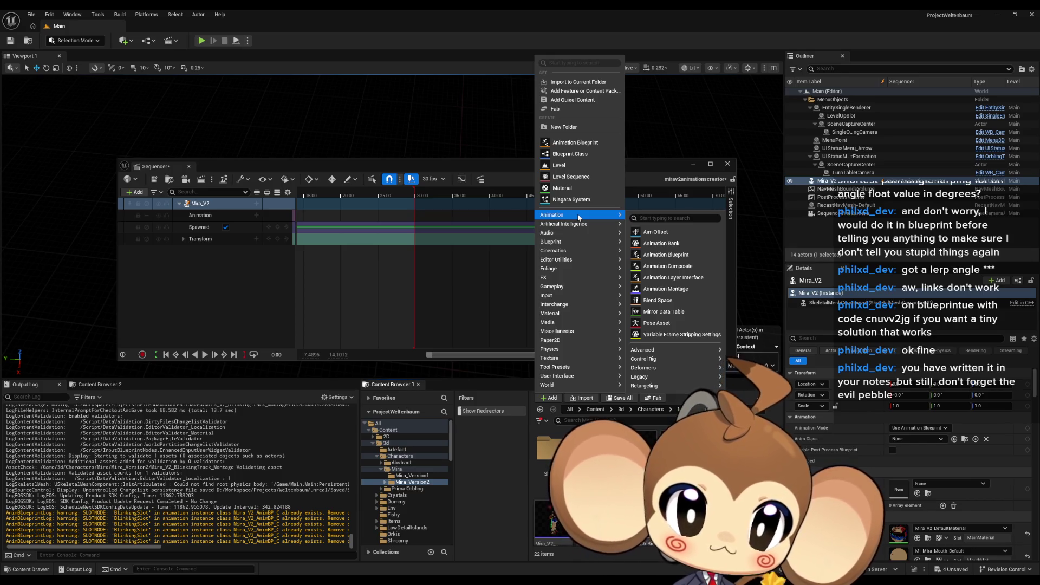
pyautogui.write('slot')
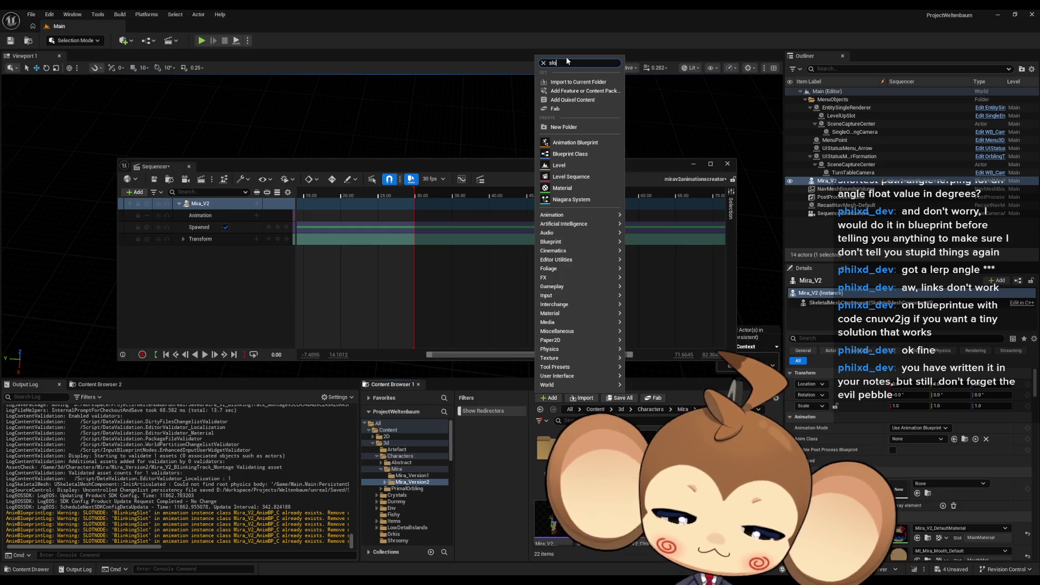
pyautogui.press('Escape')
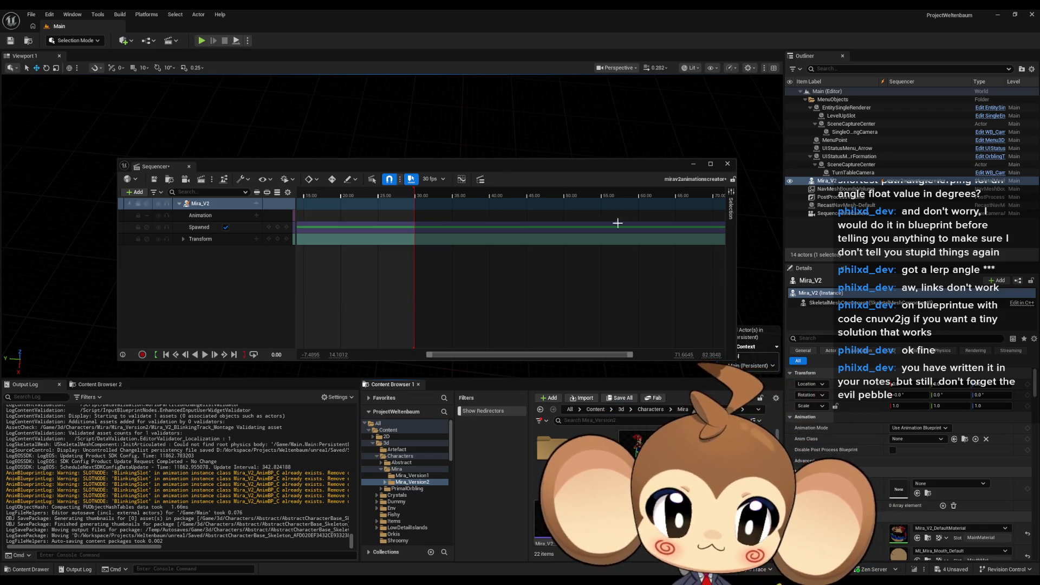
pyautogui.hotkey('alt', 'Tab')
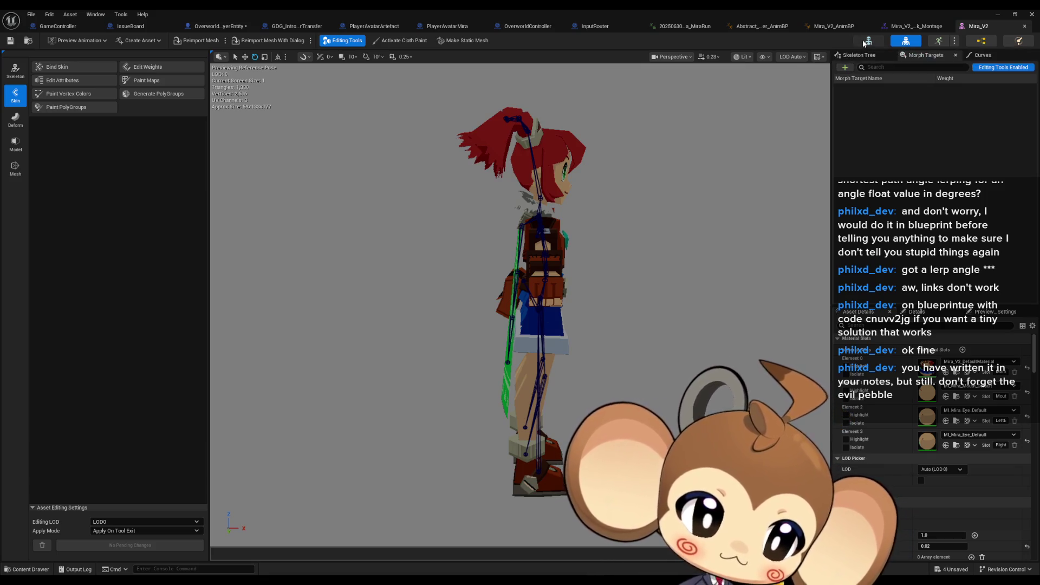
# - Switch to the Mira_V2 skeleton and show its Anim Slot Manager via the Window menu search 'slo'
pyautogui.click(866, 42)
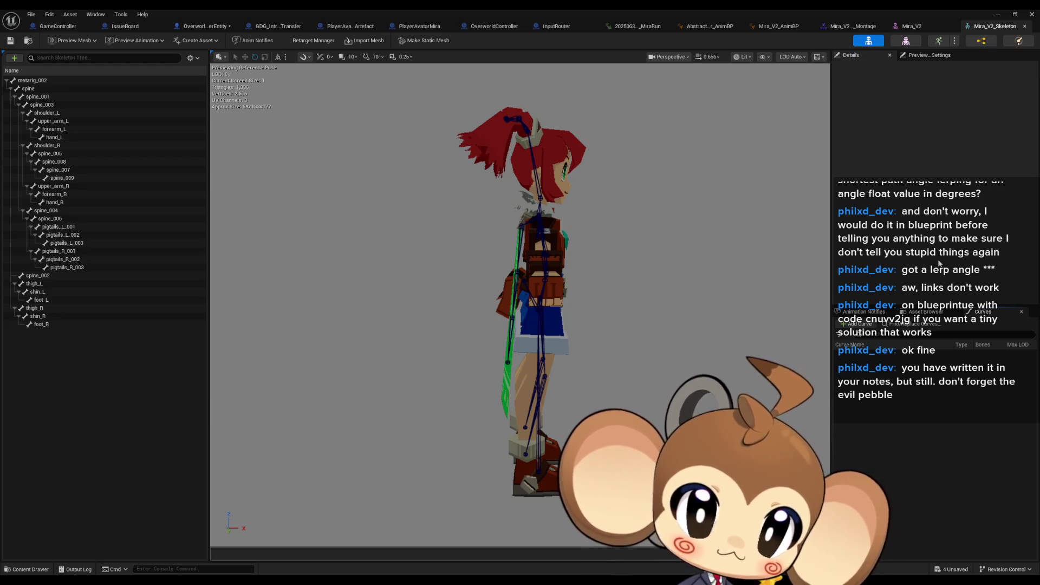
pyautogui.click(93, 15)
pyautogui.write('s')
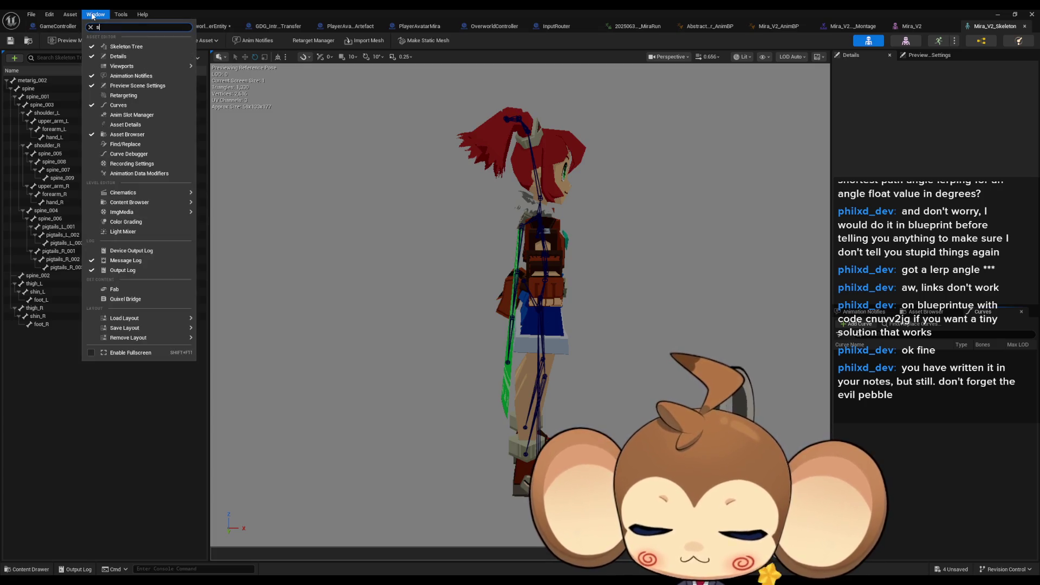
pyautogui.write('lo')
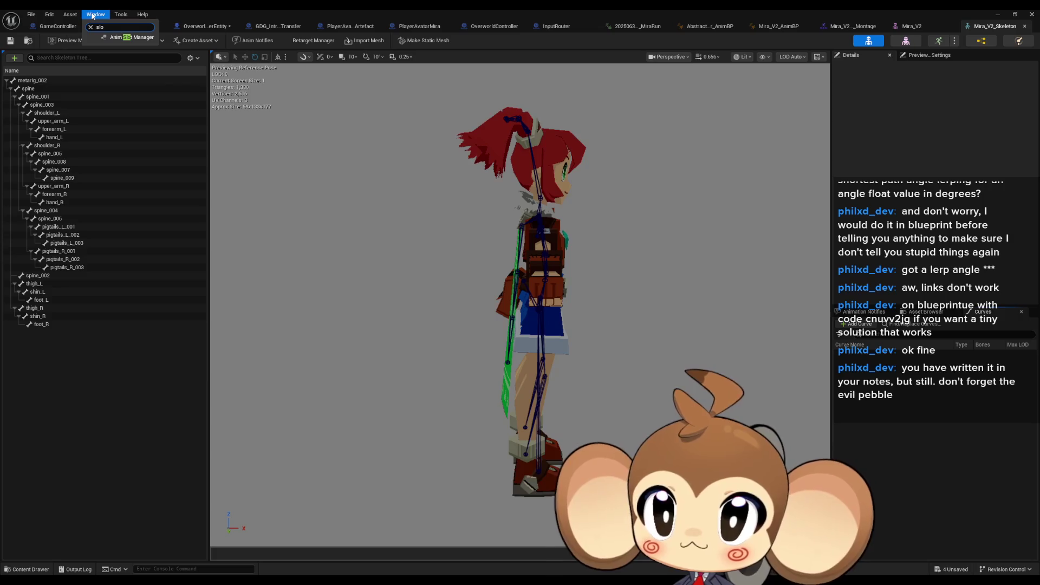
pyautogui.click(122, 37)
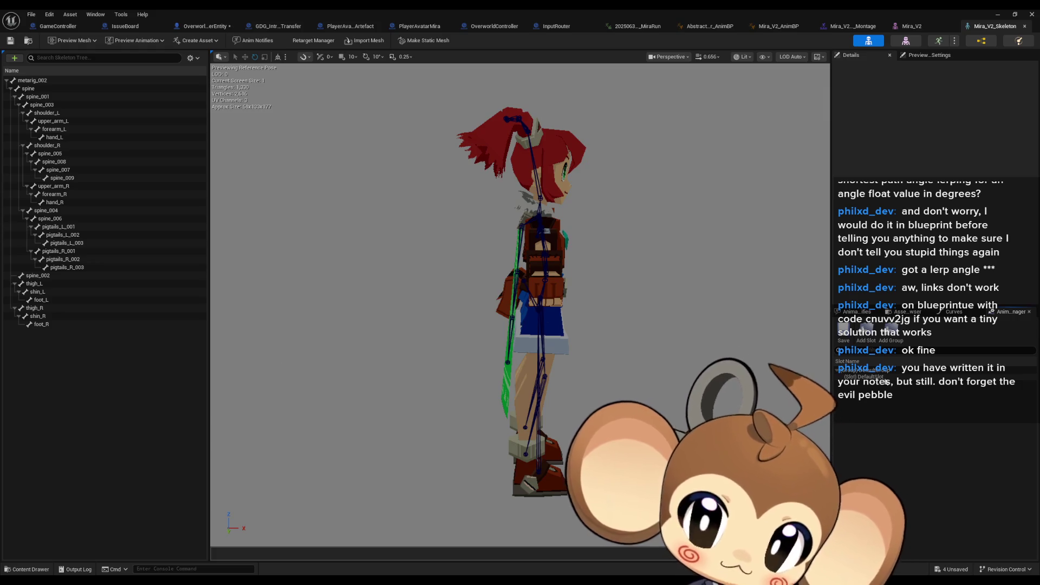
# - Delete BlinkingSlot from the Mira_V2 skeleton's animation slots and switch to the montage editor
pyautogui.rightClick(863, 376)
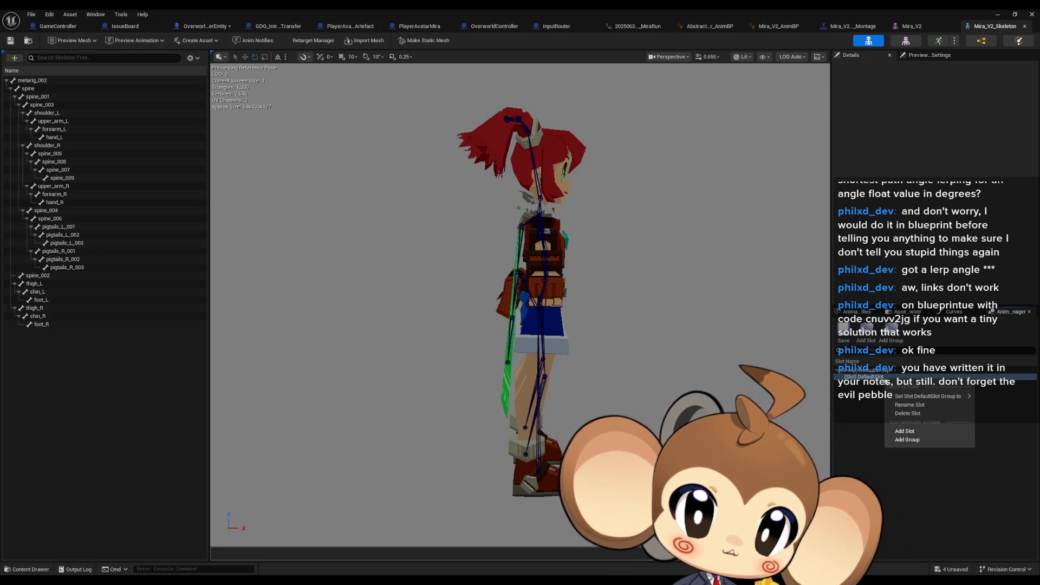
pyautogui.click(865, 389)
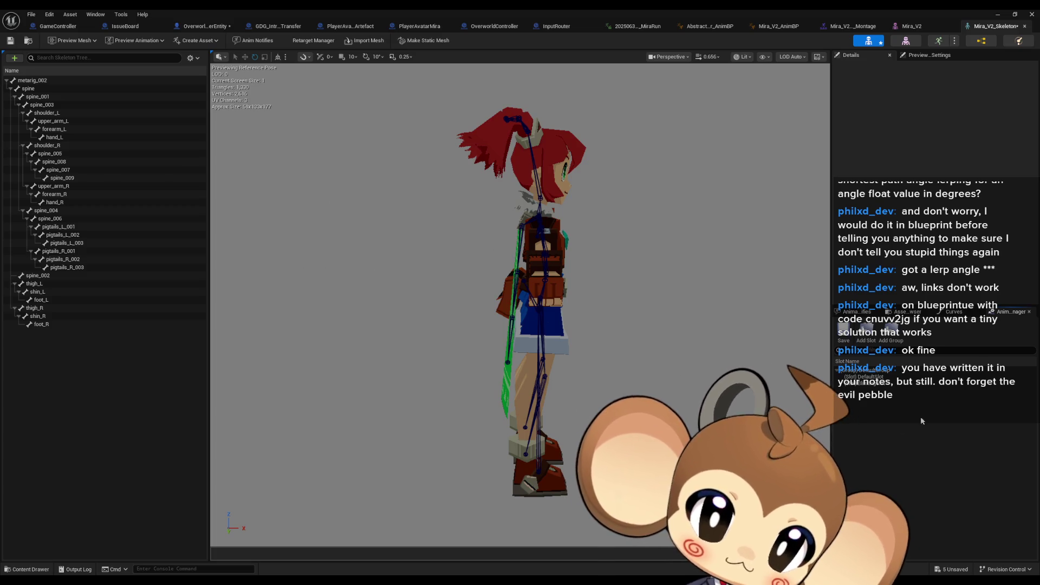
pyautogui.rightClick(873, 383)
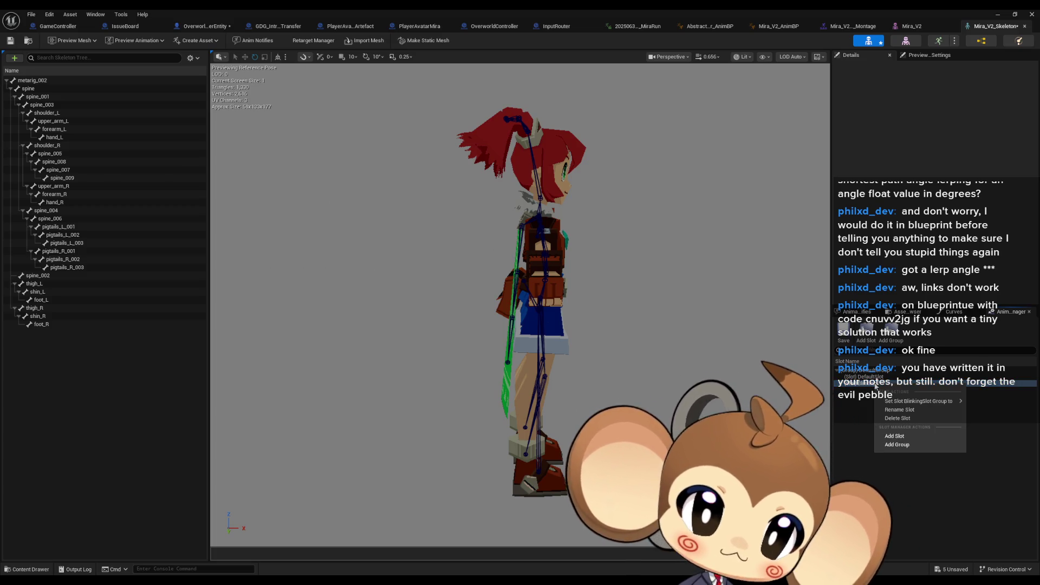
pyautogui.click(908, 419)
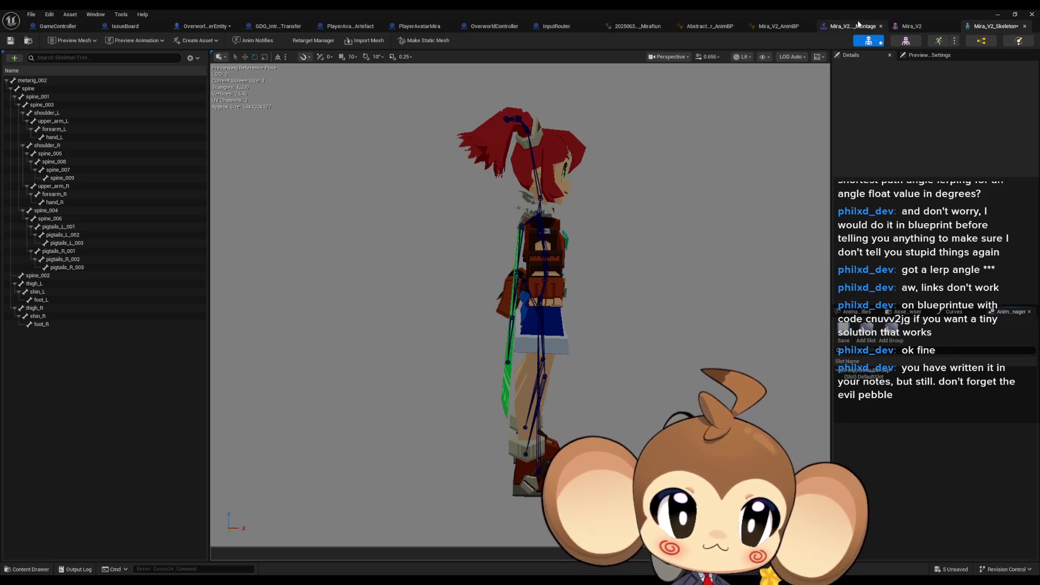
pyautogui.click(848, 27)
# - Force-delete the BlinkingTrack montage despite its remaining references
pyautogui.doubleClick(810, 10)
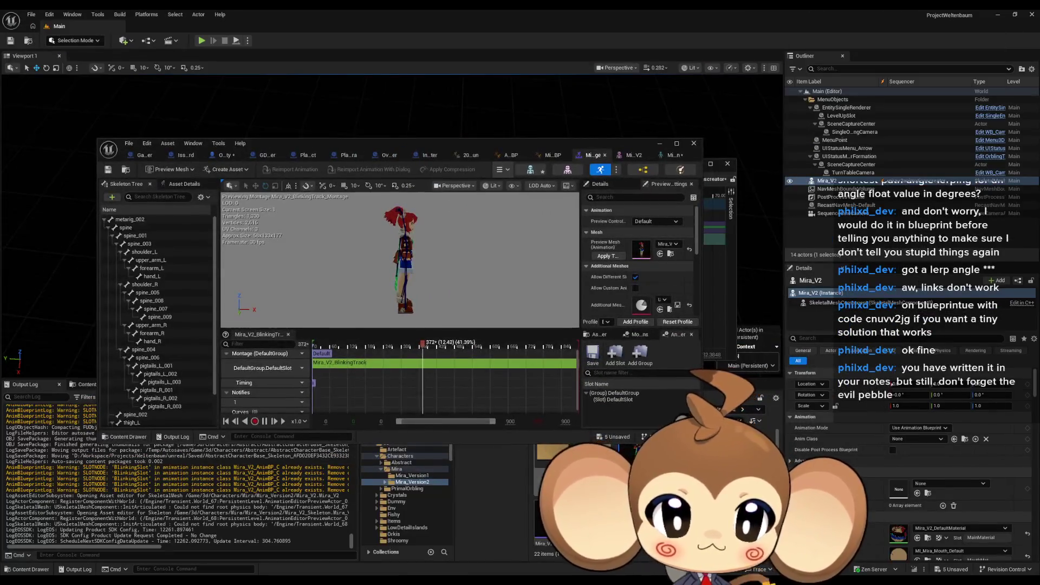
pyautogui.press('Delete')
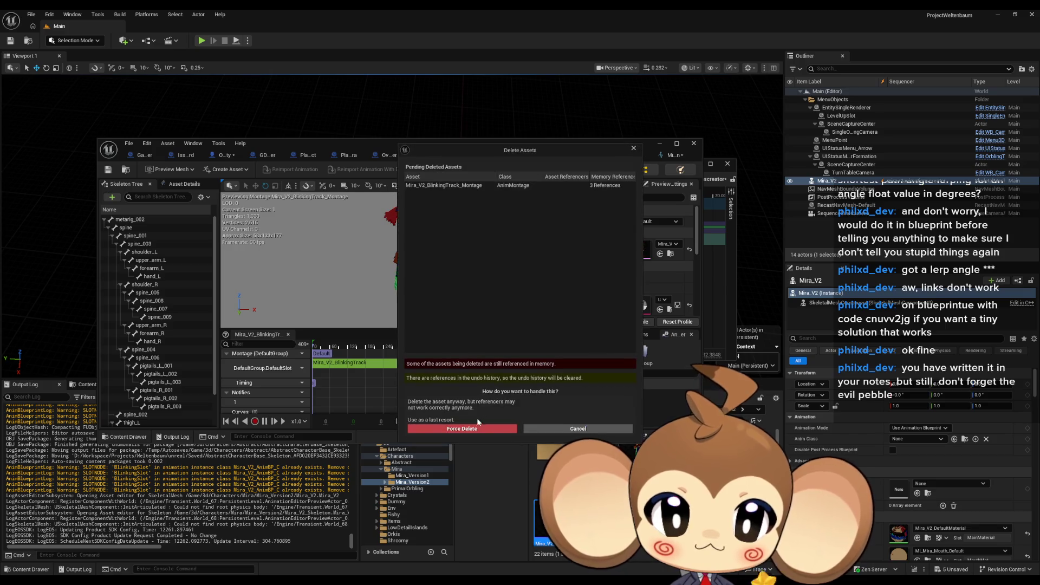
pyautogui.click(468, 430)
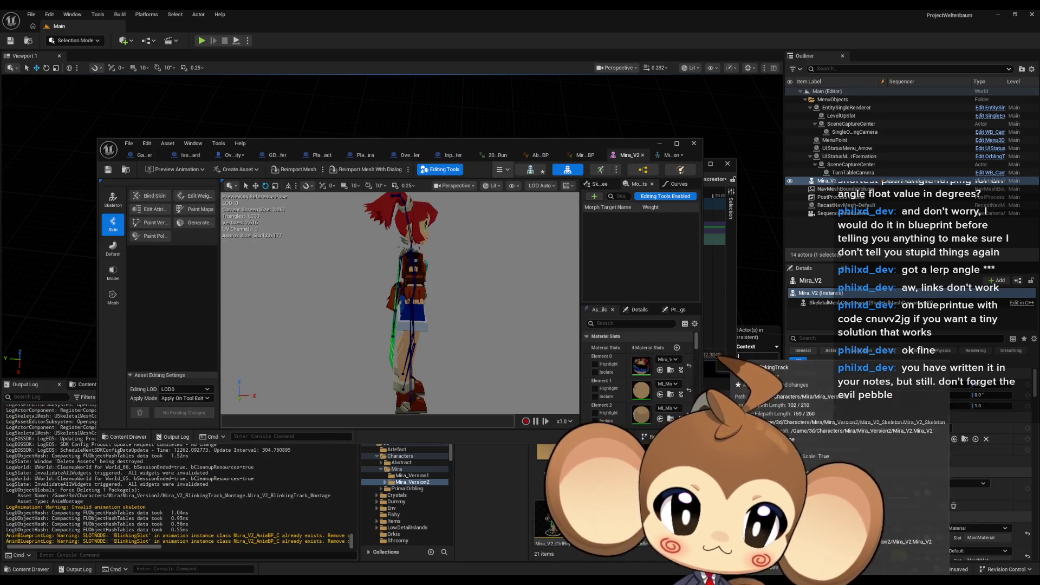
pyautogui.moveTo(715, 382)
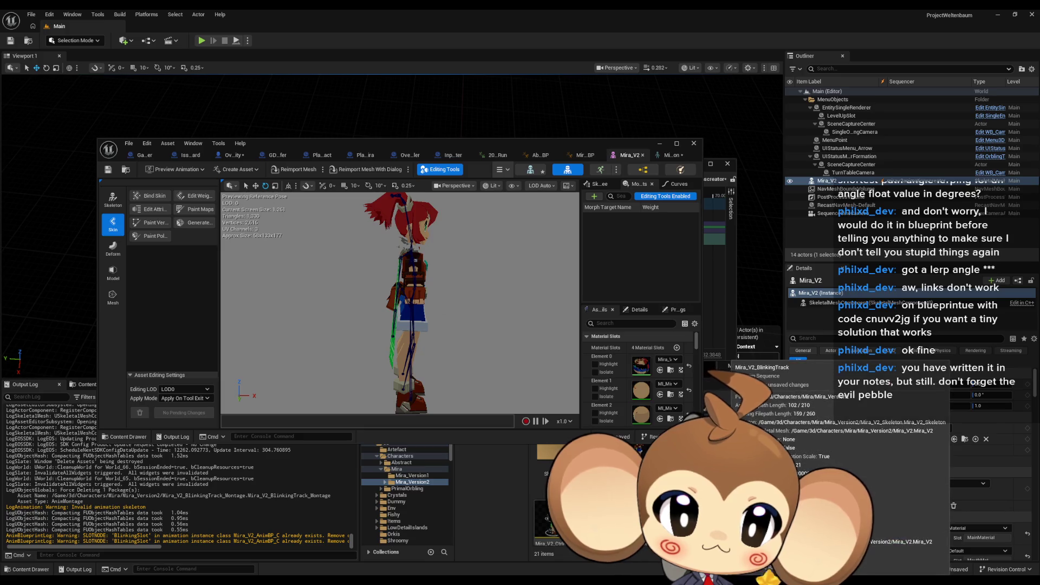
# - Cancel the blocked deletion of the Mira_V2_BlinkingTrack sequence and bring up Mira_V2_AnimBP
pyautogui.press('Delete')
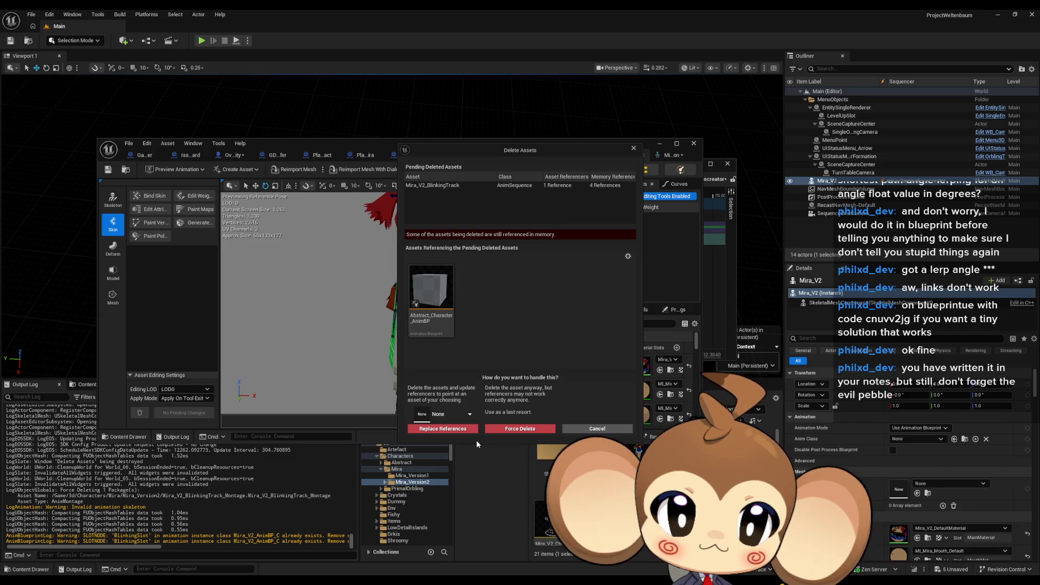
pyautogui.click(520, 428)
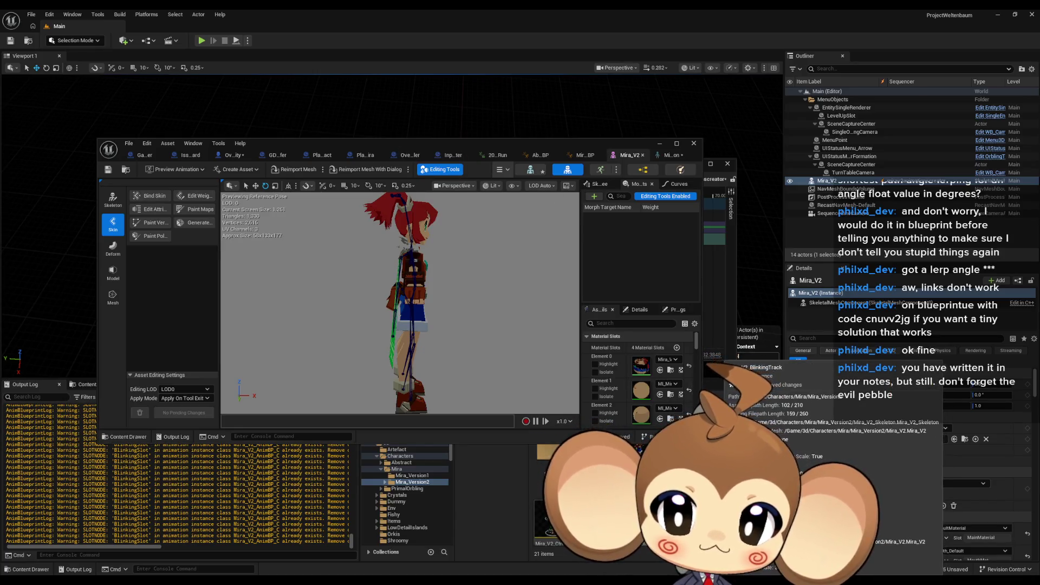
pyautogui.click(589, 154)
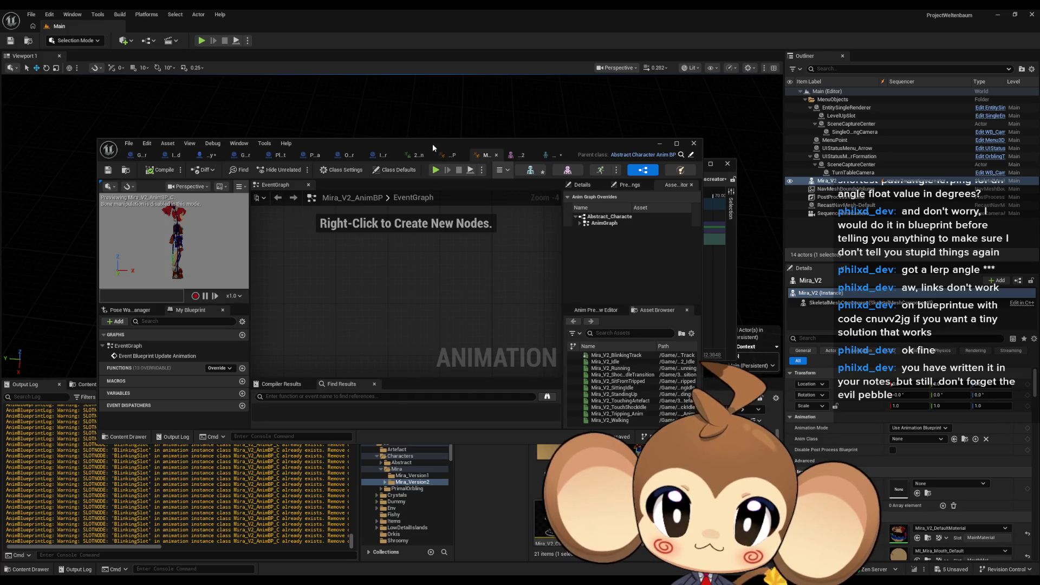
# - In Abstract_Character_AnimBP, wire Component To Local into With Look at Pose and select the leftover BlinkingTrack nodes
pyautogui.doubleClick(433, 143)
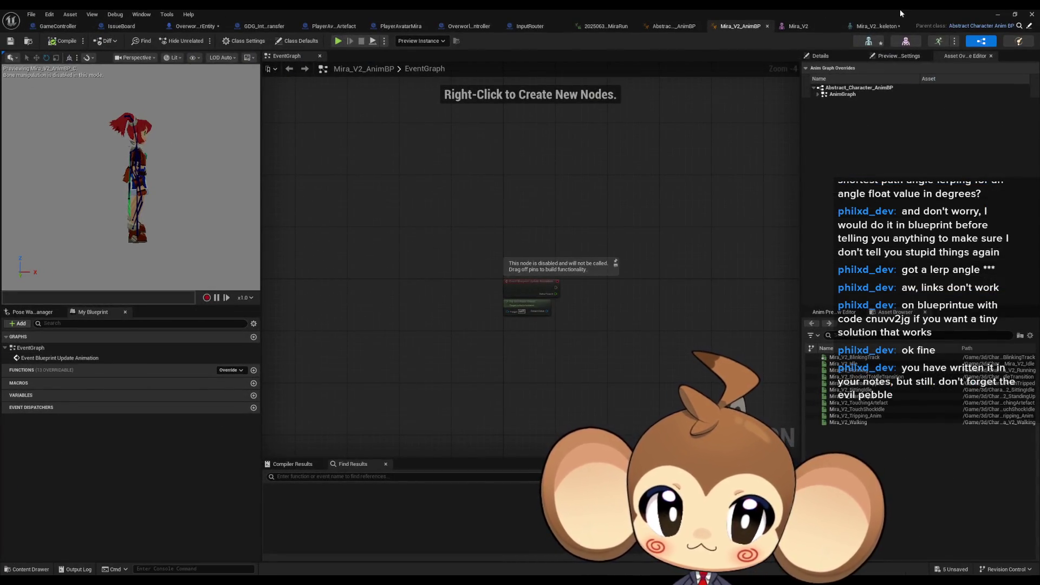
pyautogui.click(673, 26)
pyautogui.scroll(2, 504, 224)
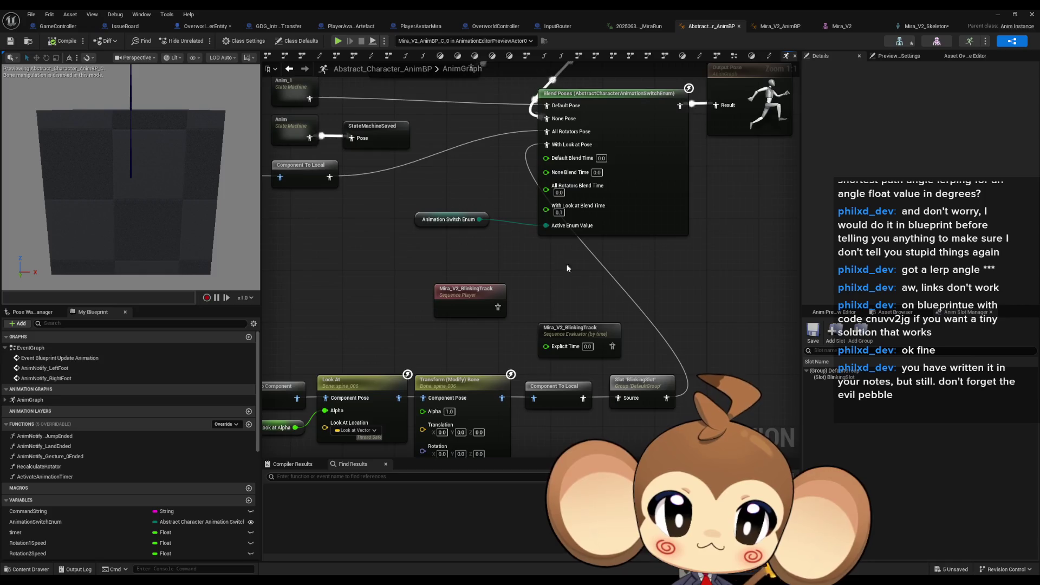
pyautogui.moveTo(582, 398); pyautogui.dragTo(546, 145)
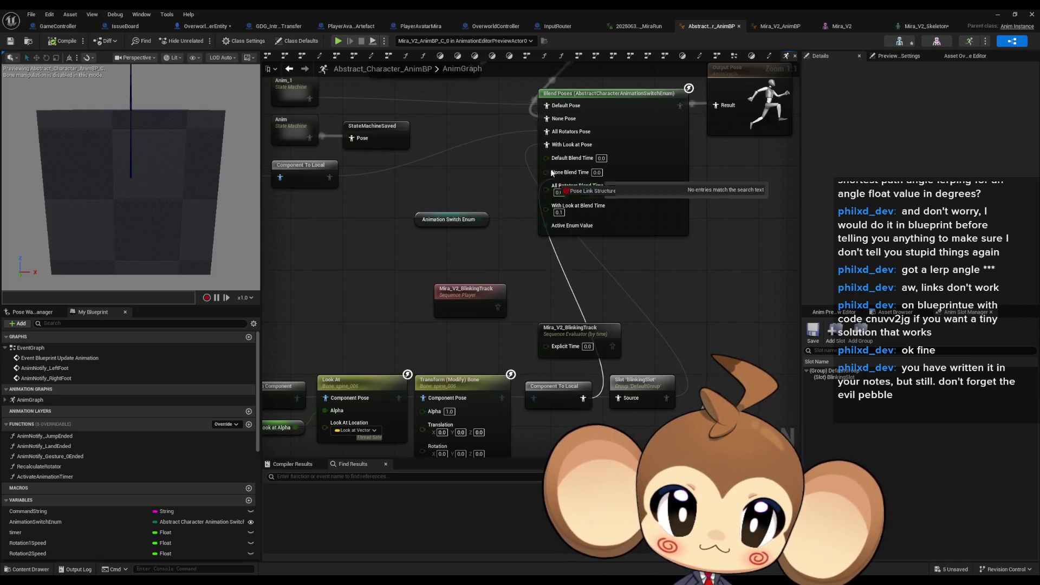
pyautogui.moveTo(613, 308)
pyautogui.mouseDown()
pyautogui.moveTo(648, 408)
pyautogui.moveTo(536, 66)
pyautogui.mouseUp()
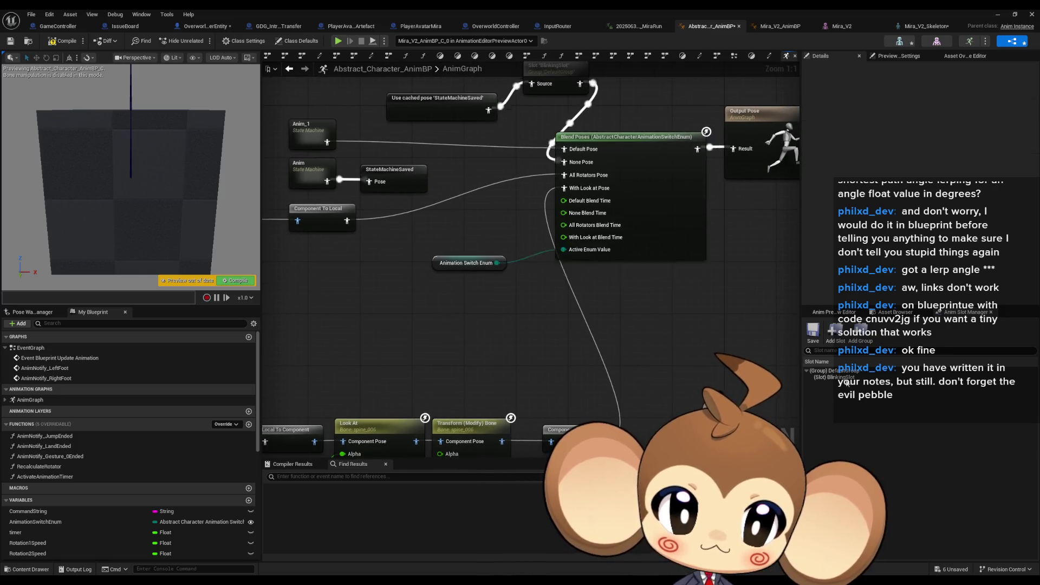
# - Attempt the BlinkingSlot slot deletion, then disconnect and delete the BlinkingSlot node from Blend Poses
pyautogui.rightClick(837, 376)
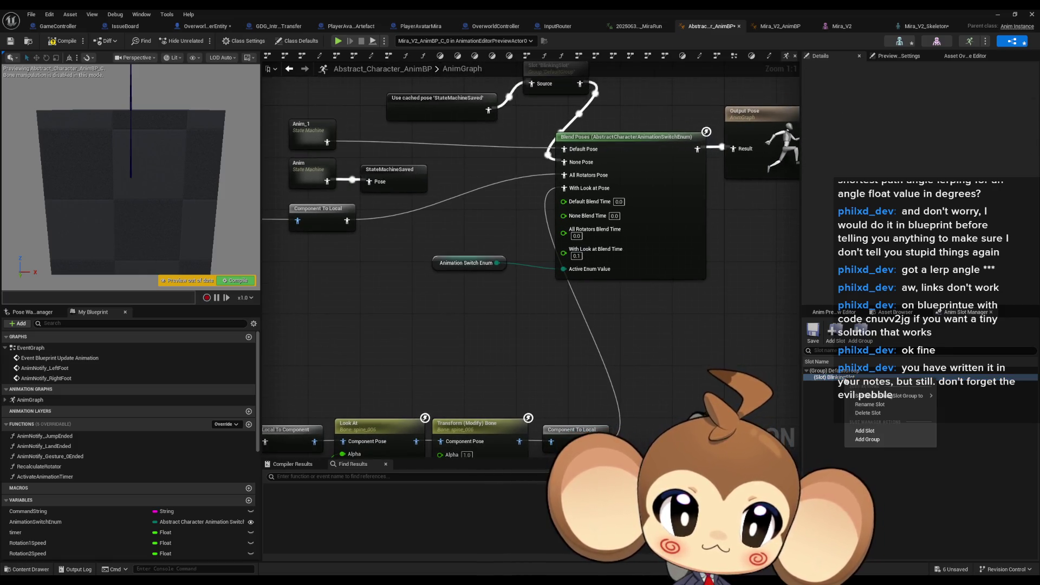
pyautogui.click(879, 414)
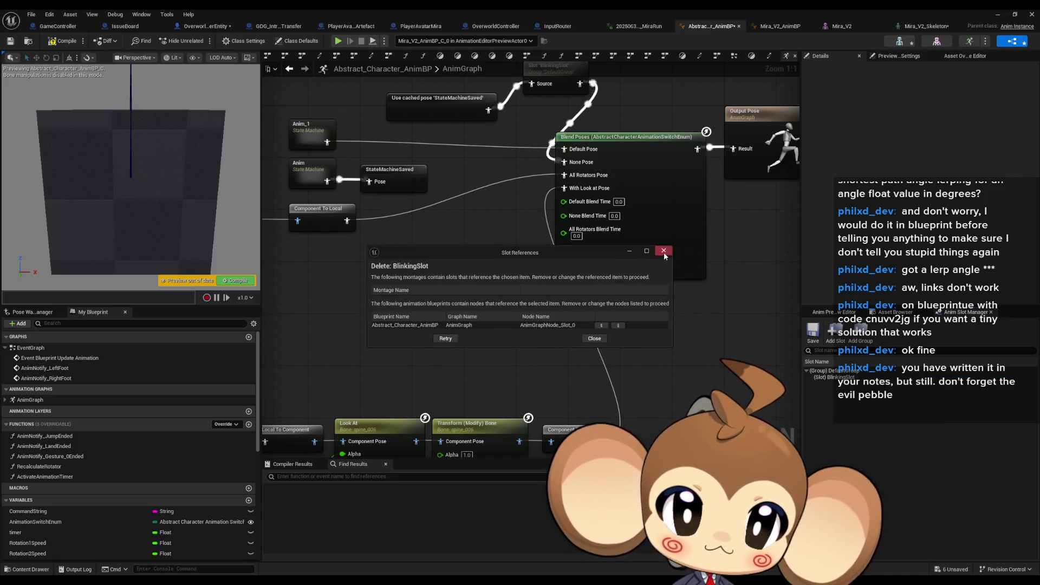
pyautogui.click(665, 246)
pyautogui.moveTo(548, 84); pyautogui.dragTo(548, 172)
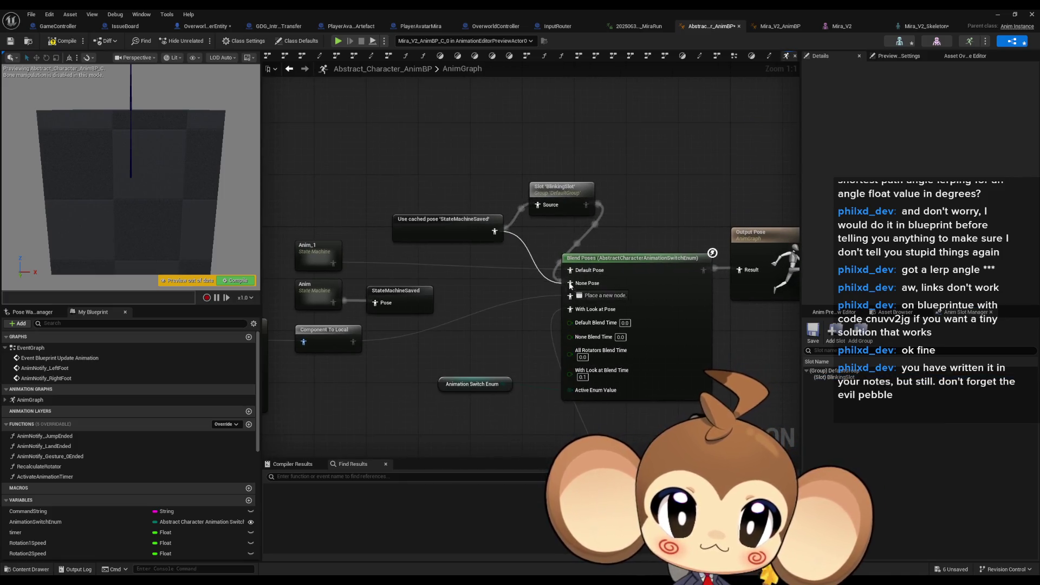
pyautogui.press('Delete')
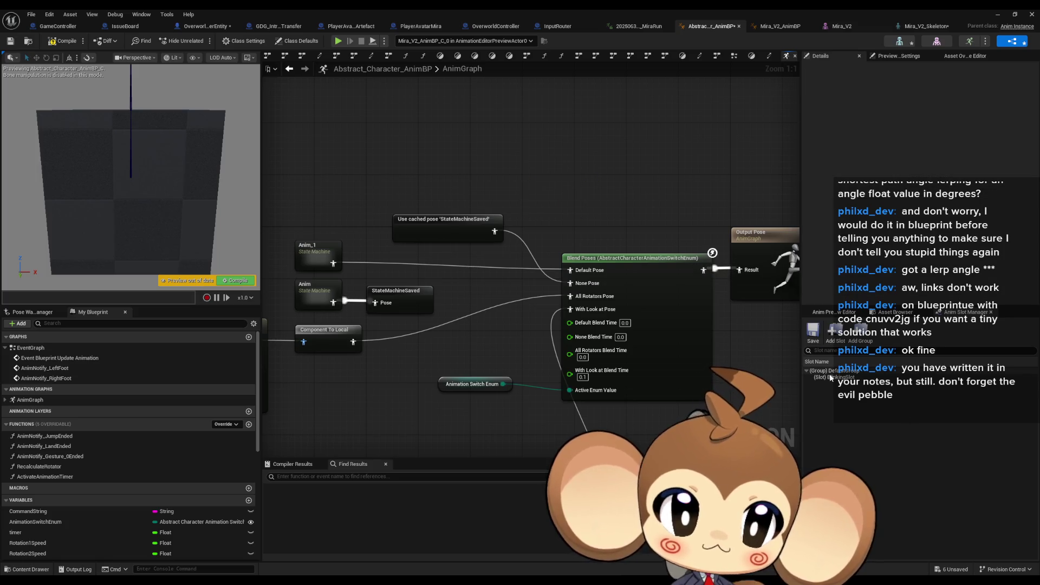
# - Delete the BlinkingSlot slot in Anim Slot Manager and check the graph for leftover blinking nodes
pyautogui.rightClick(836, 376)
pyautogui.click(849, 412)
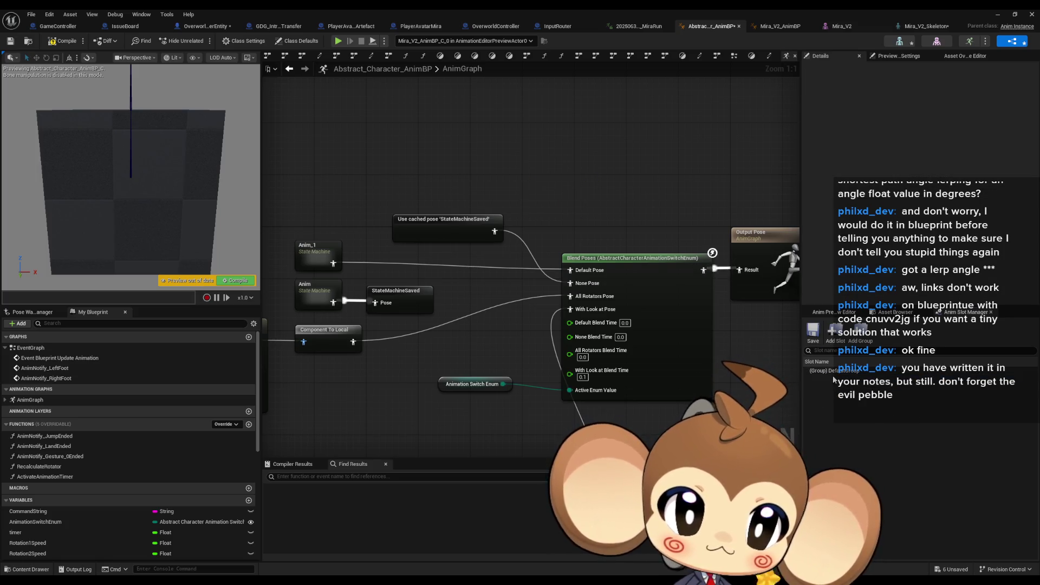
pyautogui.rightClick(833, 376)
pyautogui.click(822, 373)
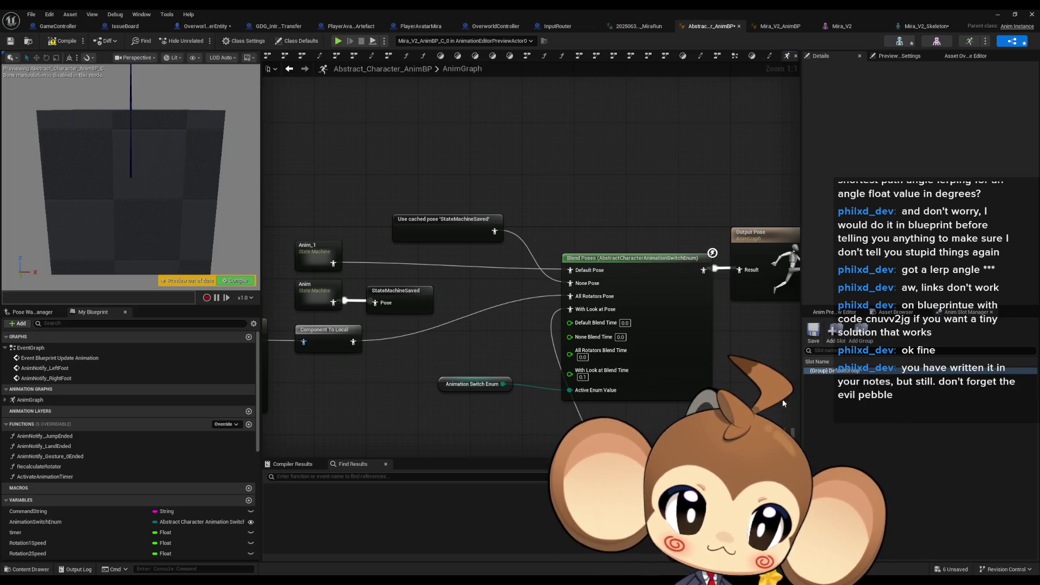
pyautogui.moveTo(768, 400); pyautogui.dragTo(672, 301)
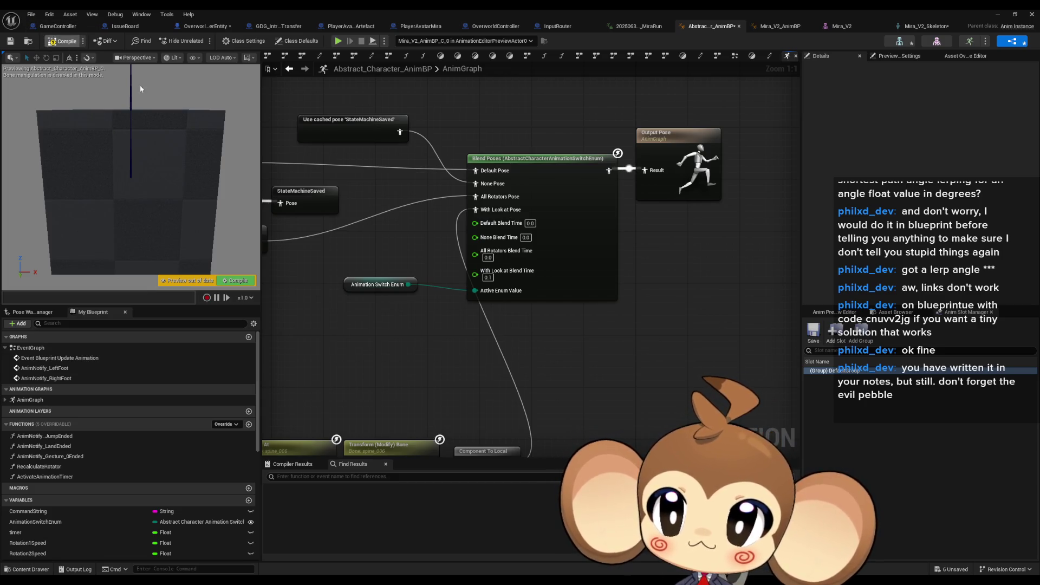
pyautogui.moveTo(461, 329)
pyautogui.mouseDown()
pyautogui.moveTo(576, 264)
pyautogui.moveTo(560, 270)
pyautogui.mouseUp()
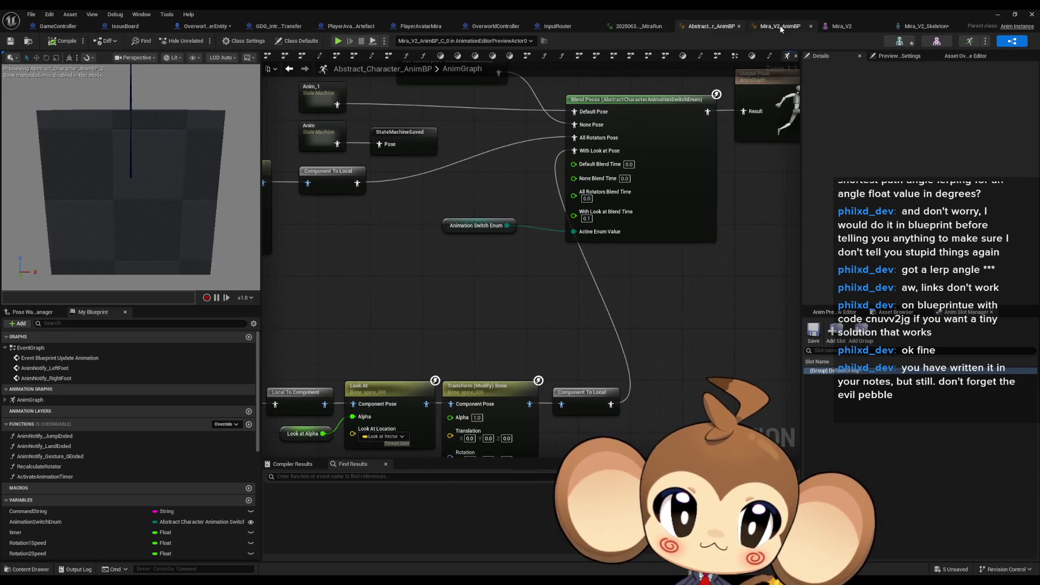
# - Restore the asset editor to a floating window and bring up the Mira_V2_BlinkingTrack animation sequence
pyautogui.click(927, 27)
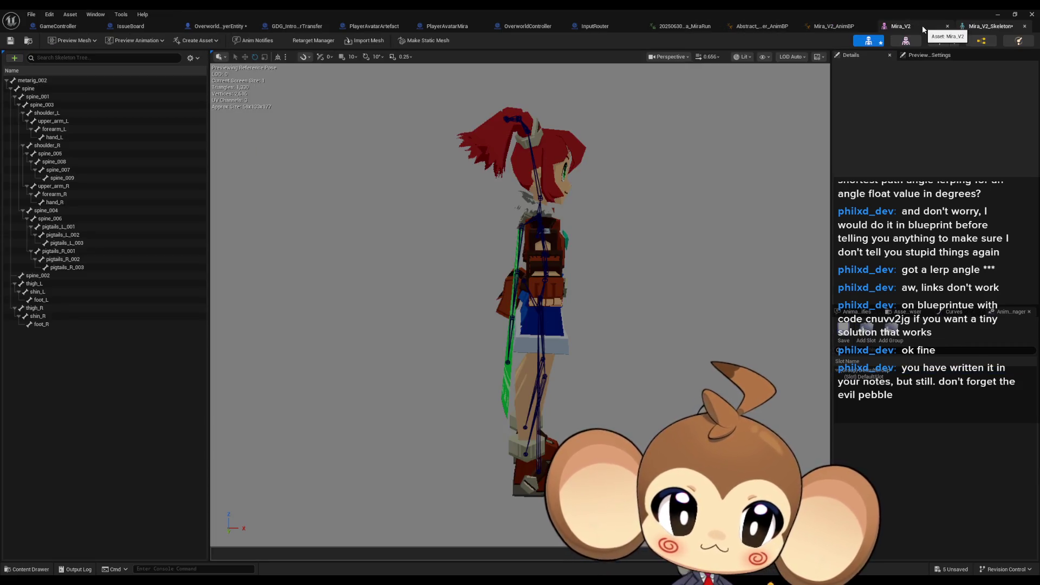
pyautogui.click(831, 26)
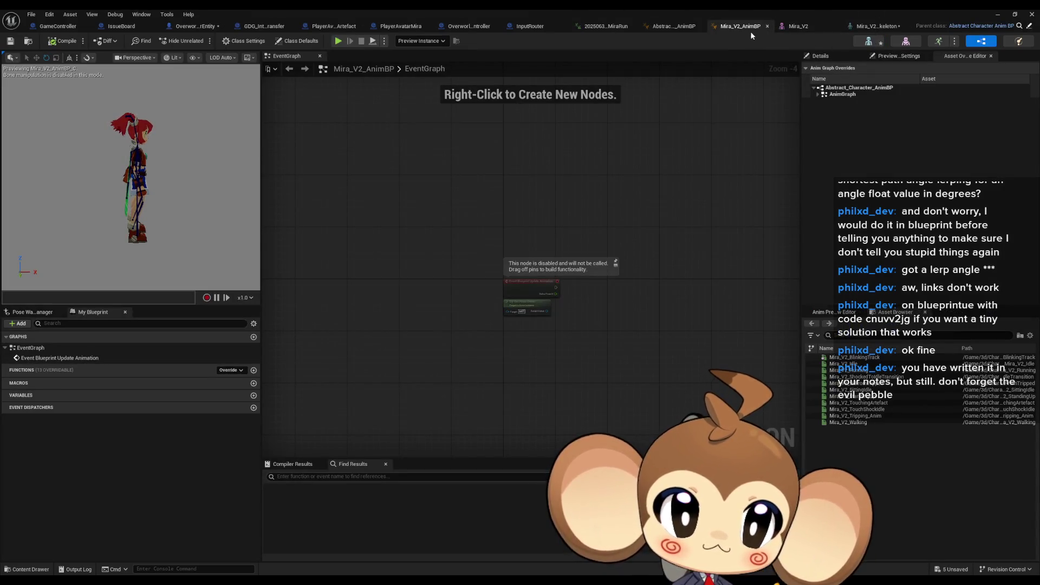
pyautogui.doubleClick(680, 9)
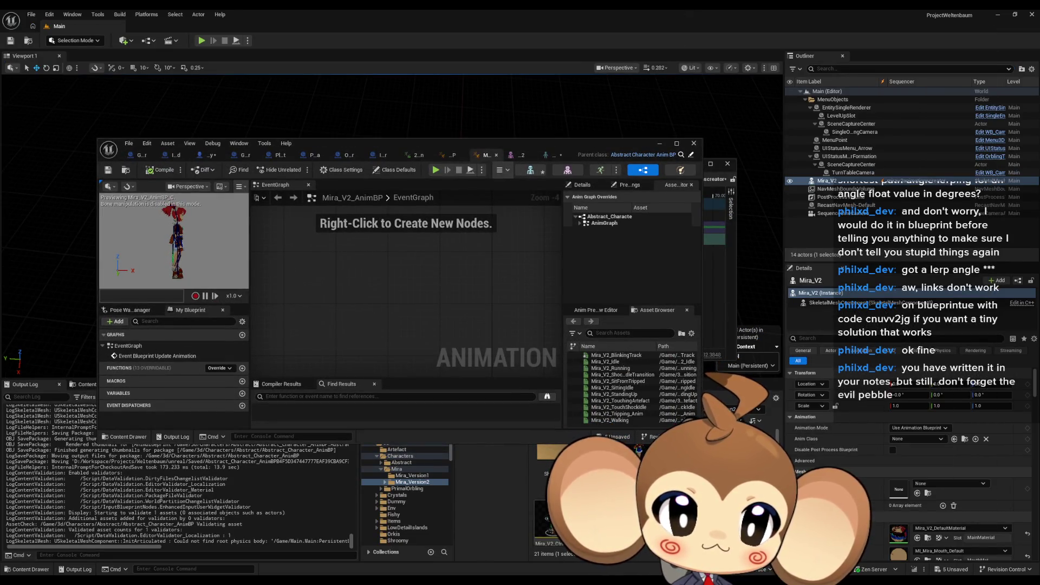
pyautogui.click(674, 155)
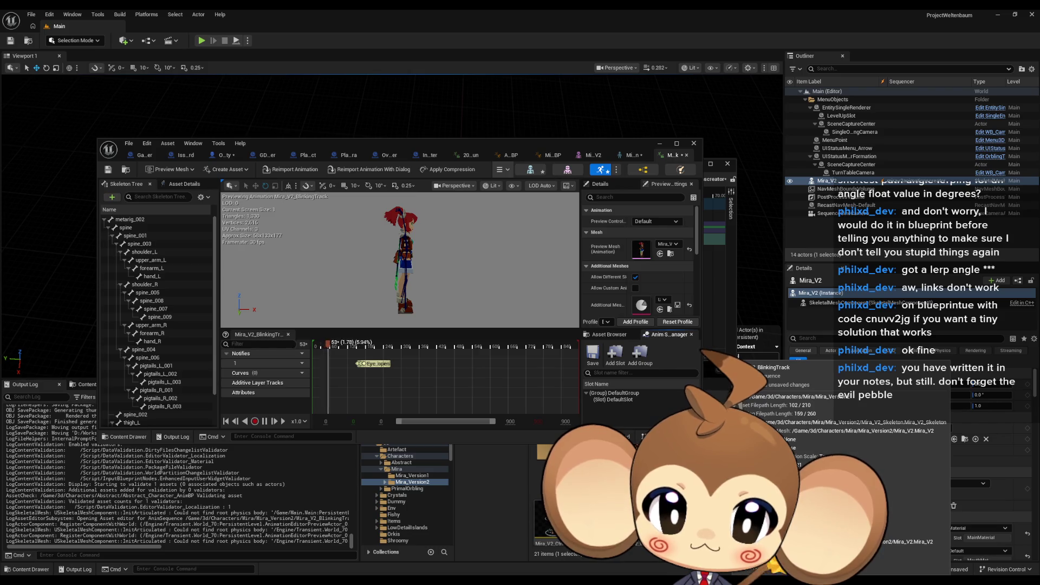
# - Force-delete the Mira_V2_BlinkingTrack sequence despite its references, leaving 20 items in Mira_Version2
pyautogui.press('Delete')
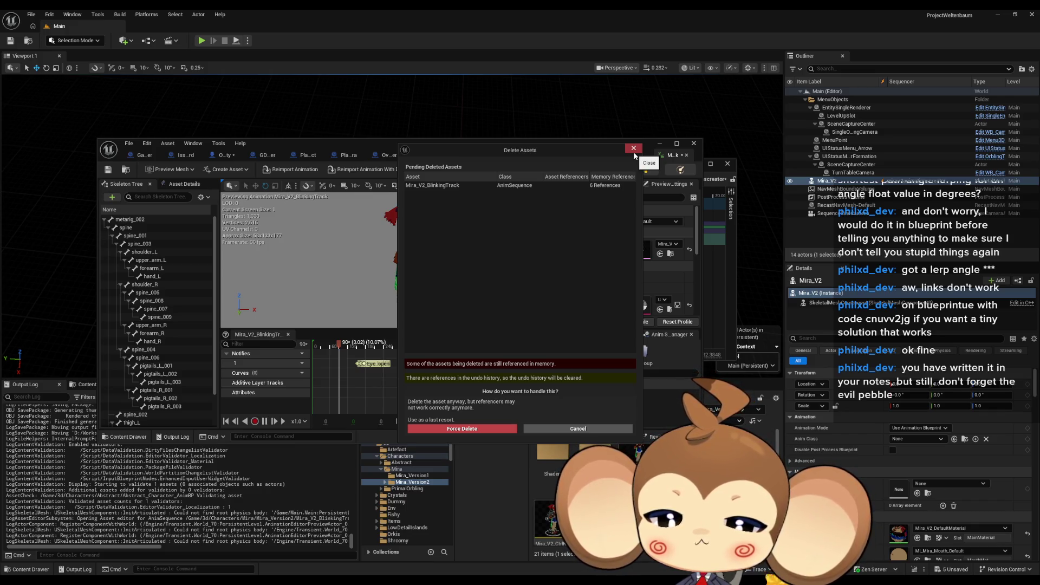
pyautogui.click(473, 431)
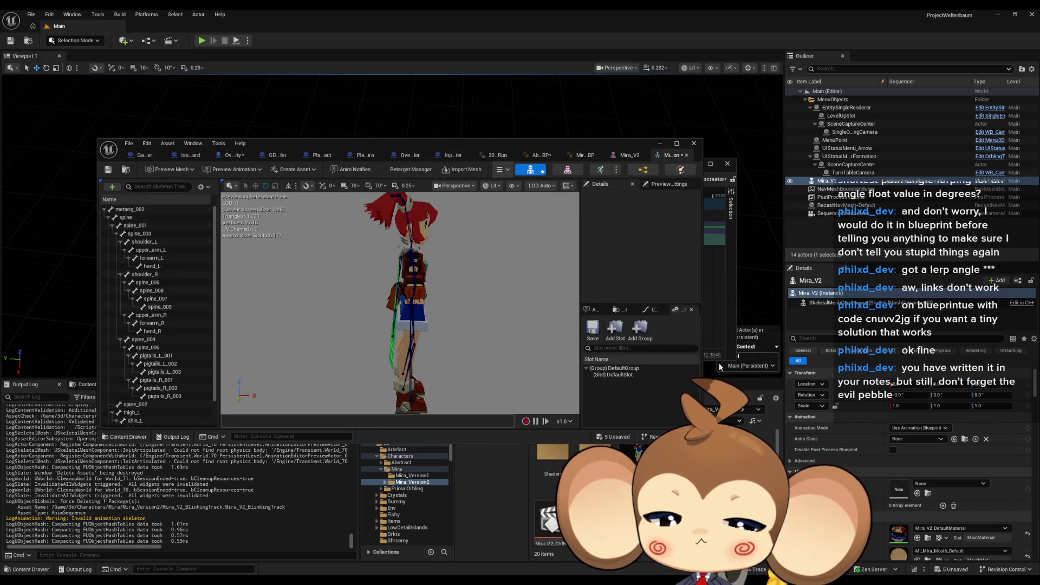
# - Close the animation editor, Save All via the File menu, and close the Sequencer window
pyautogui.click(693, 143)
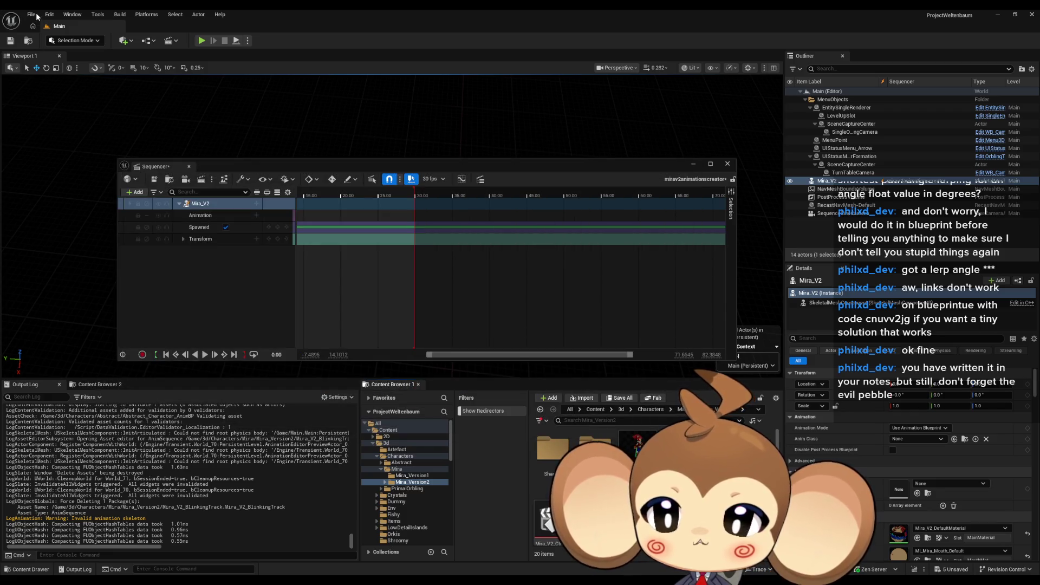
pyautogui.click(31, 17)
pyautogui.click(89, 128)
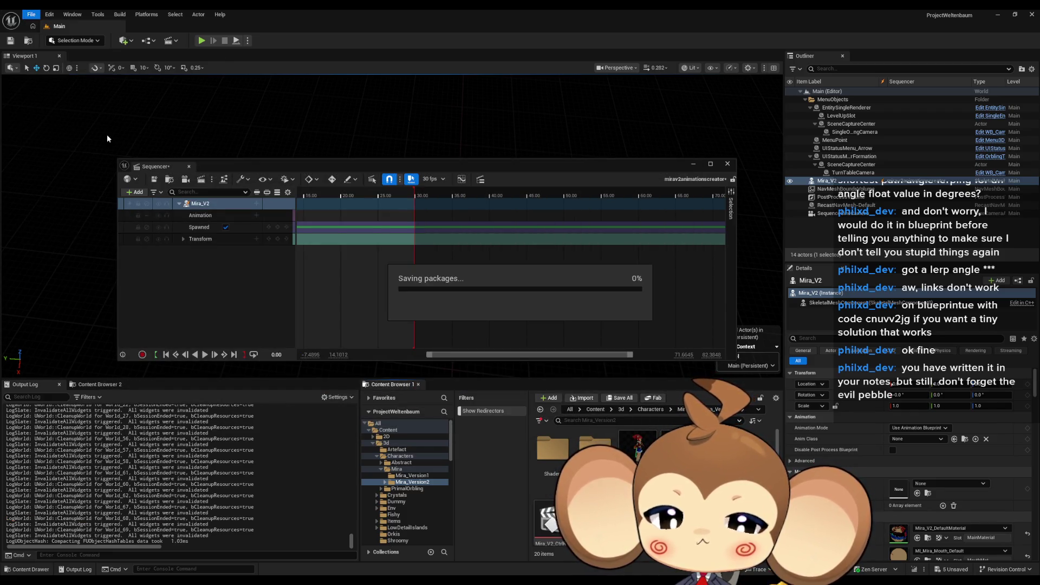
pyautogui.click(727, 164)
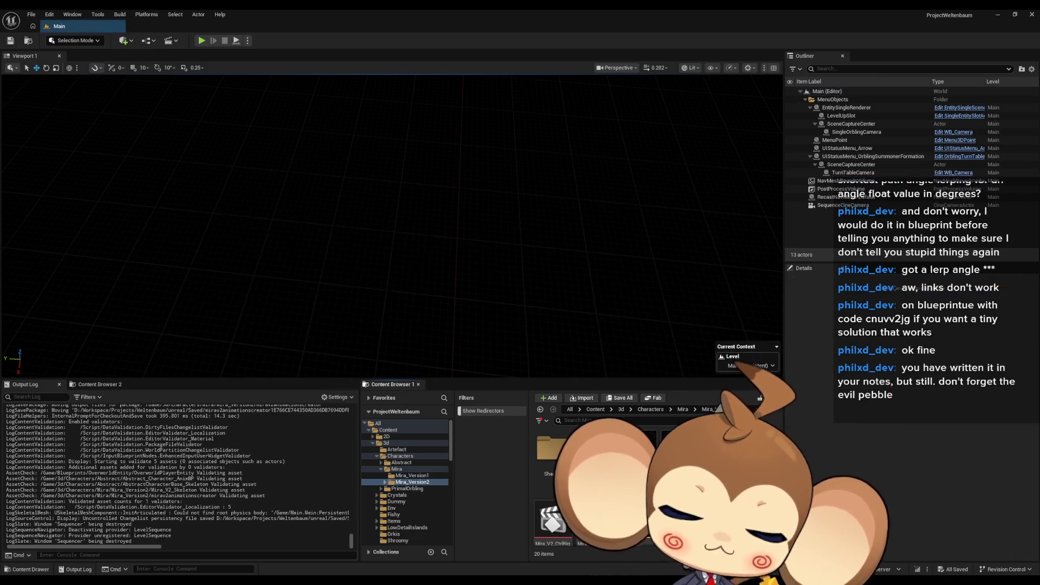
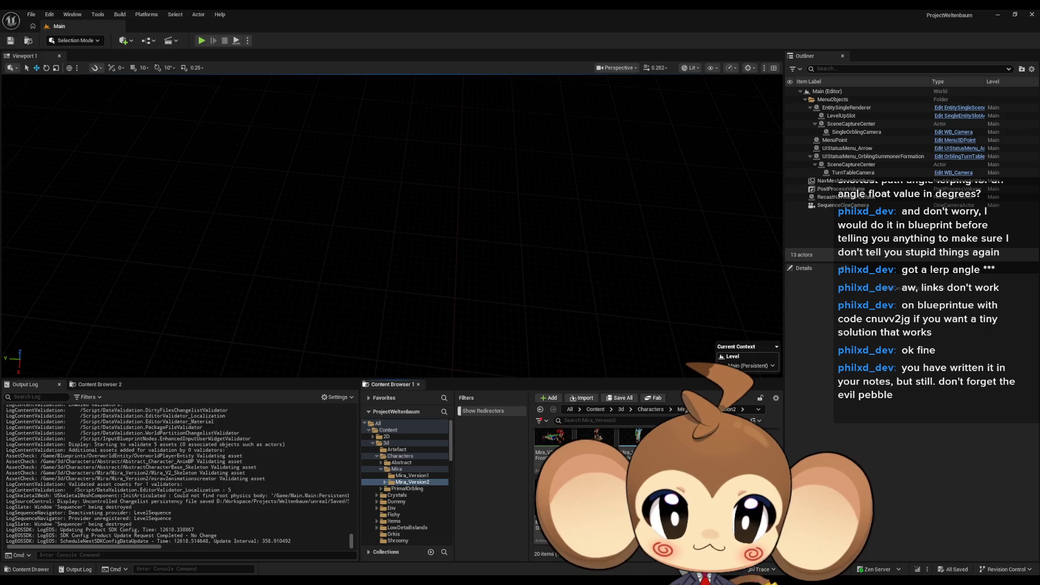
# - Bake the Mira_V2 sequencer track into an animation sequence named Mira_V2_Blinking and export it
pyautogui.doubleClick(597, 443)
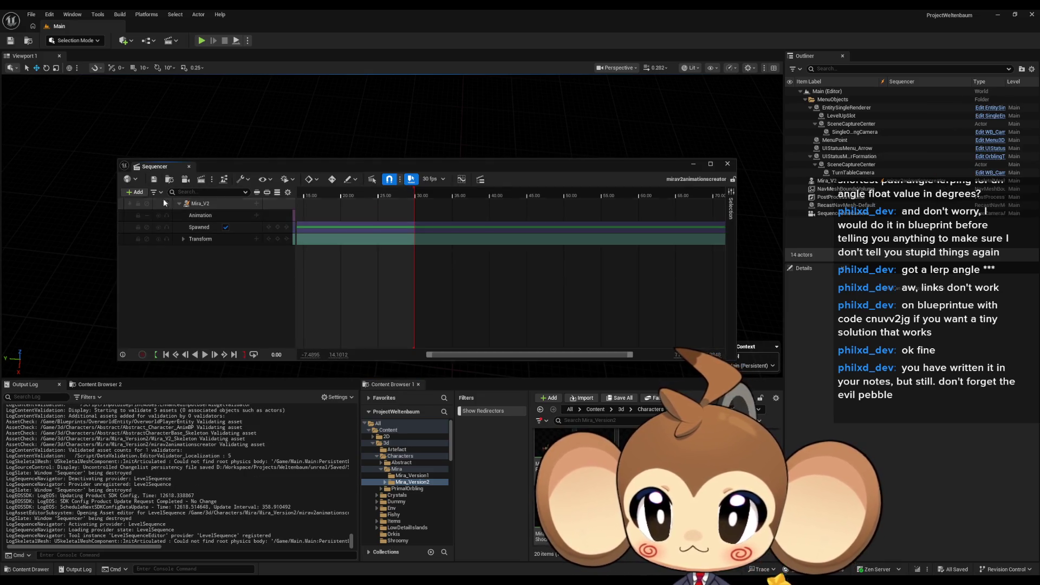
pyautogui.rightClick(199, 203)
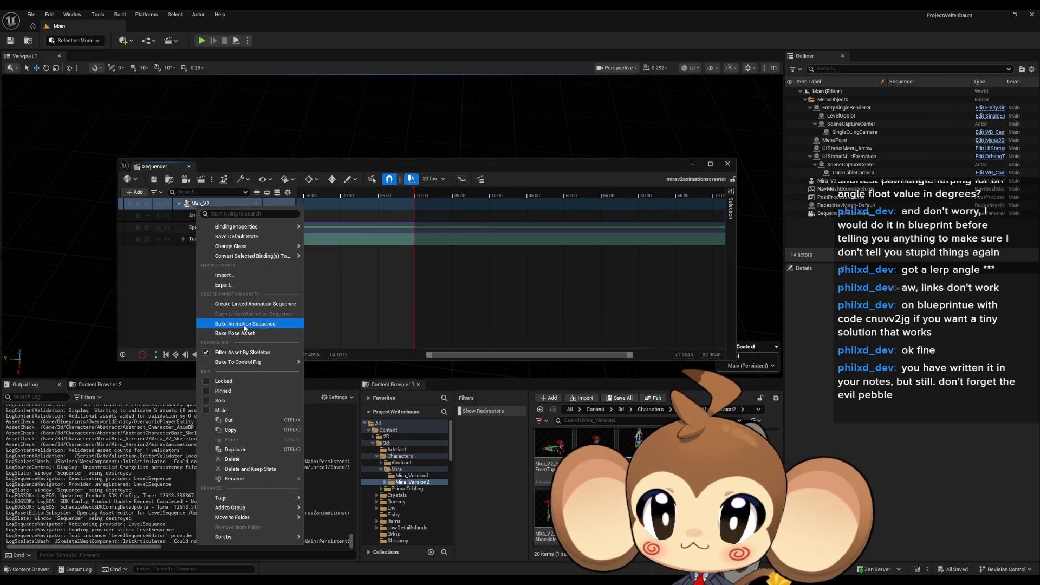
pyautogui.click(244, 323)
pyautogui.doubleClick(520, 370)
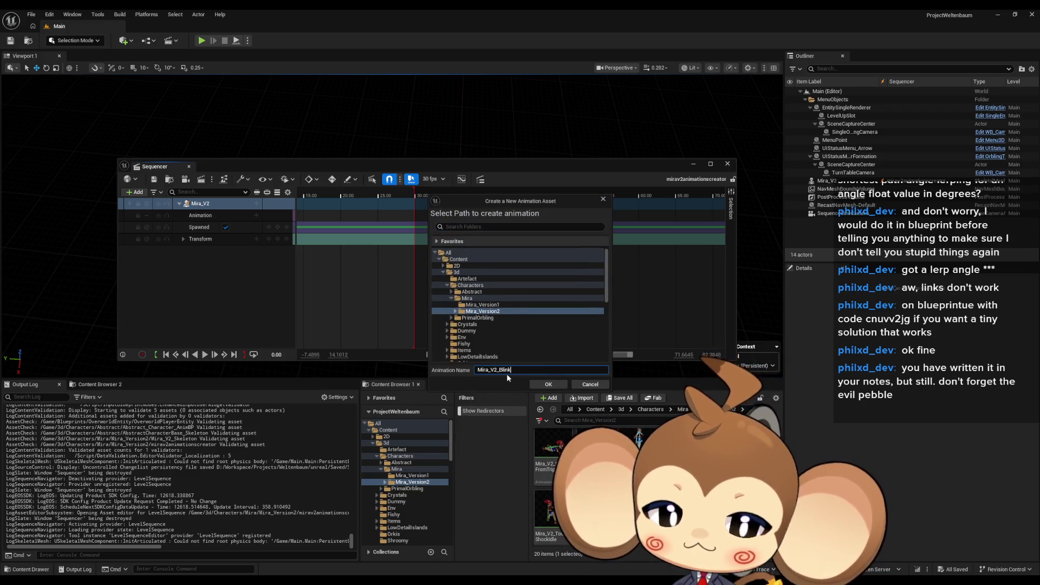
pyautogui.write('Blinking')
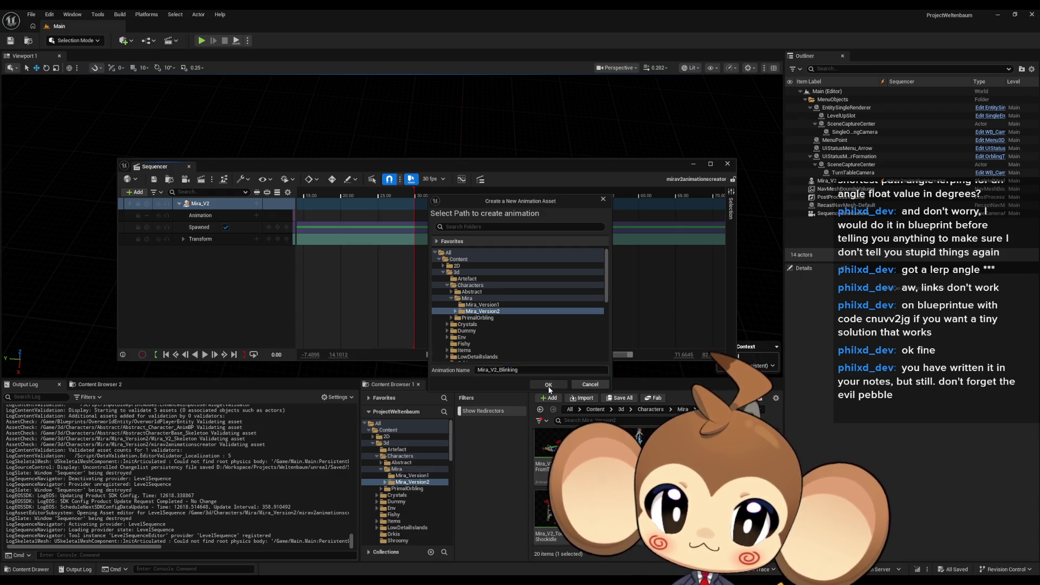
pyautogui.press('Return')
pyautogui.click(574, 383)
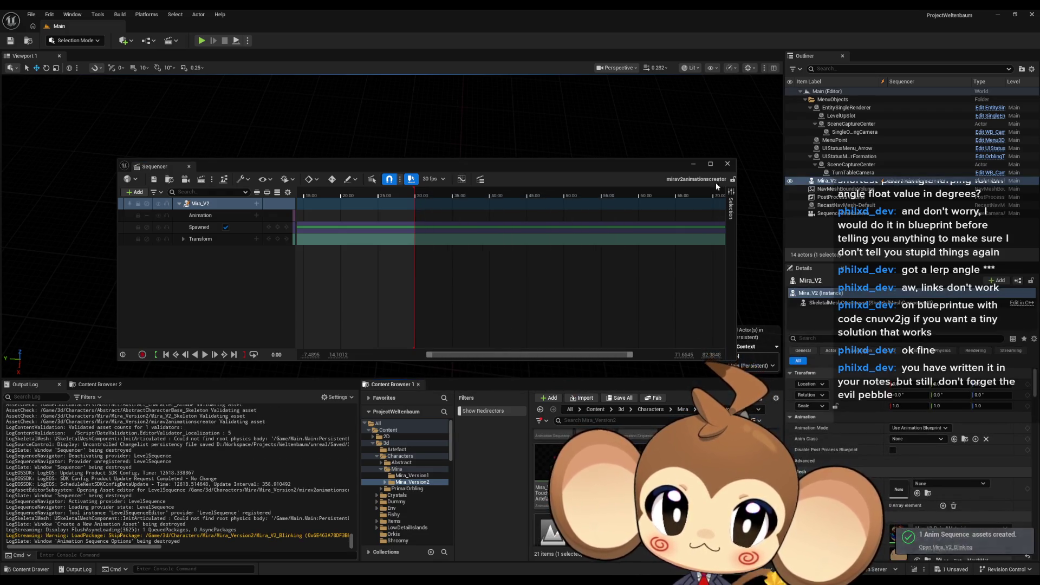
pyautogui.click(729, 165)
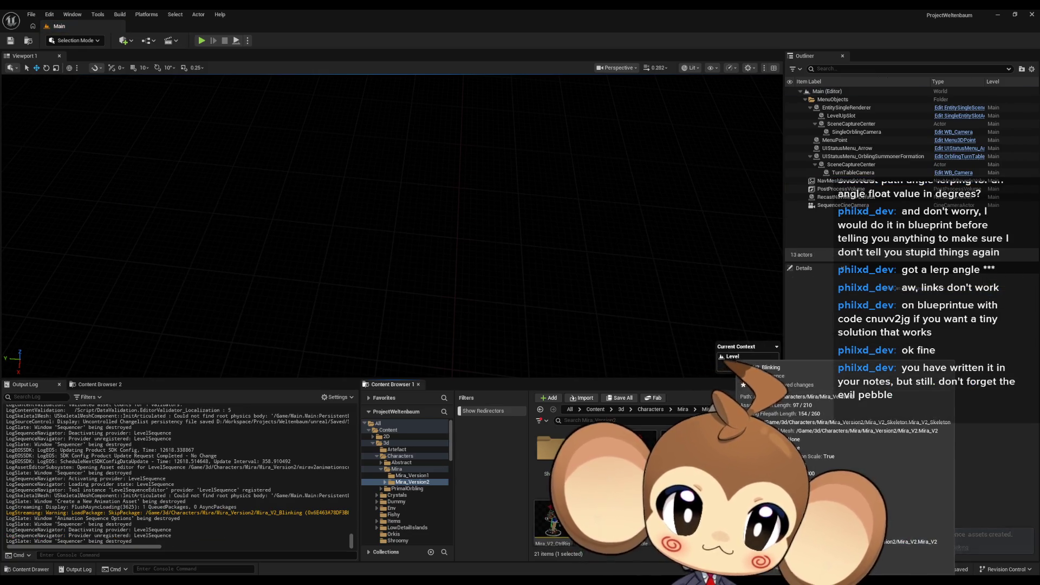
# - Create Mira_V2_Blinking_Montage from the blinking animation, keeping the default name, and open it
pyautogui.rightClick(633, 520)
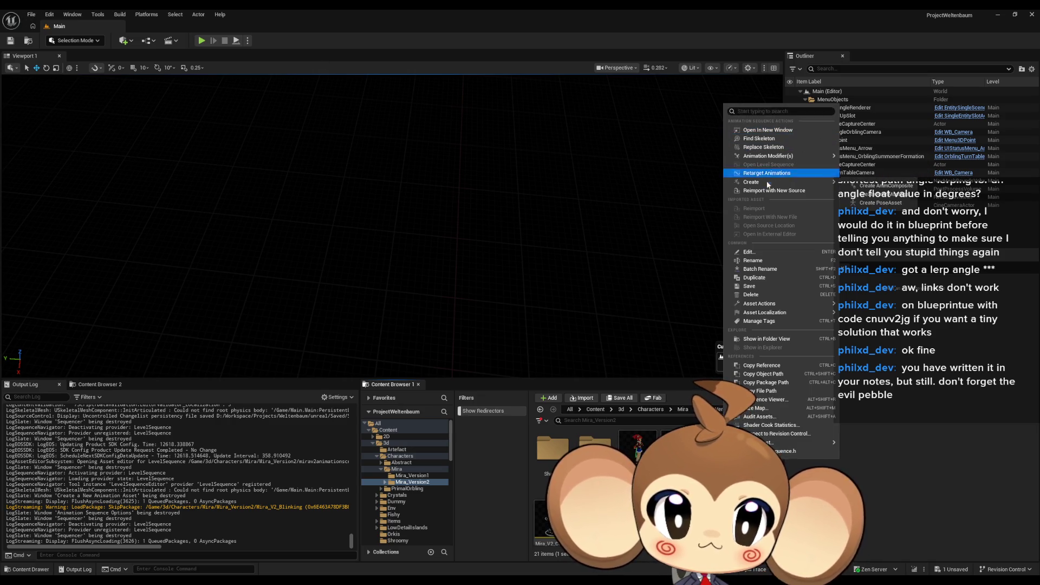
pyautogui.click(884, 189)
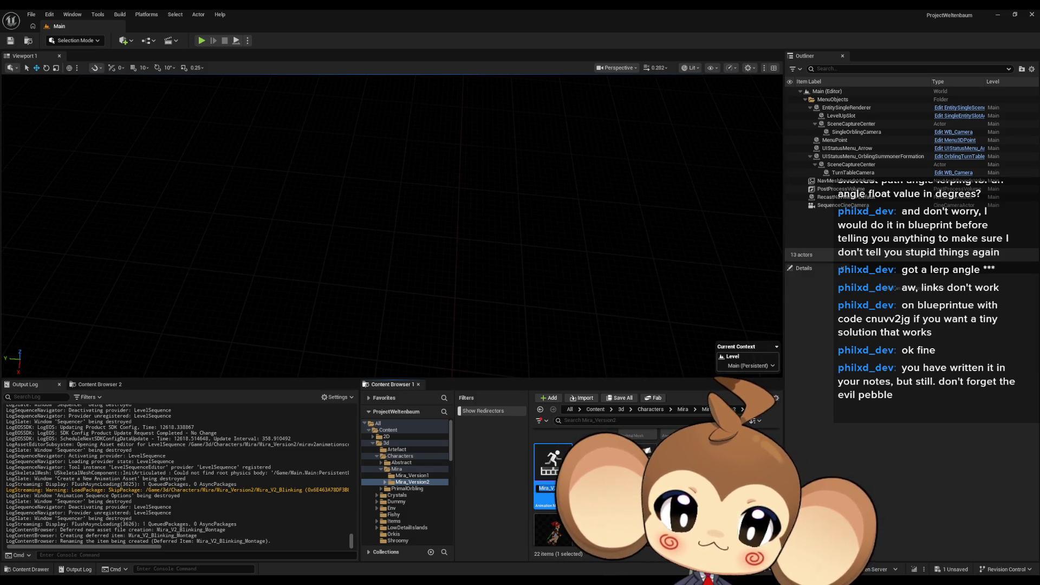
pyautogui.press('Return')
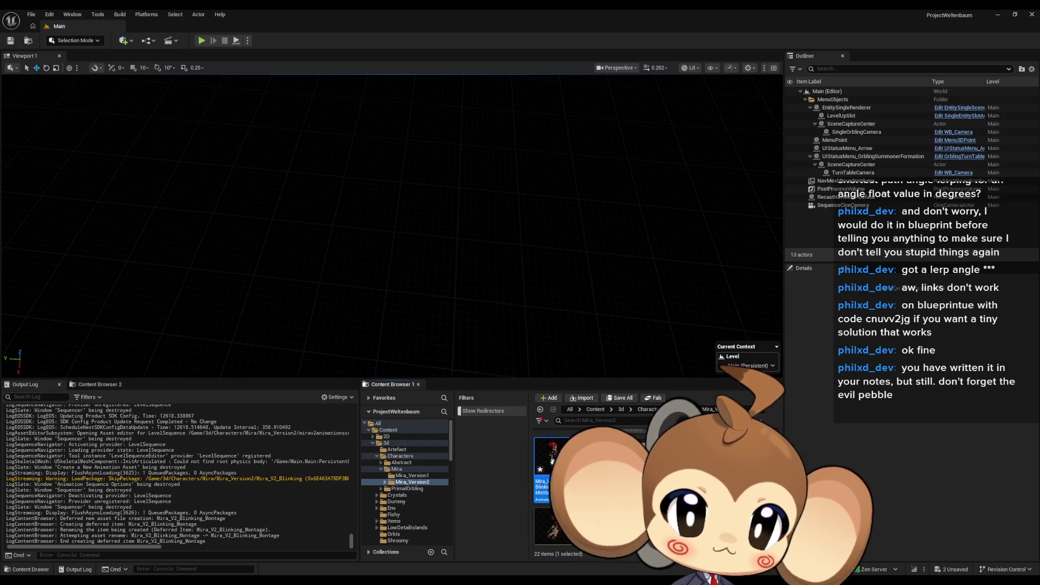
pyautogui.doubleClick(542, 487)
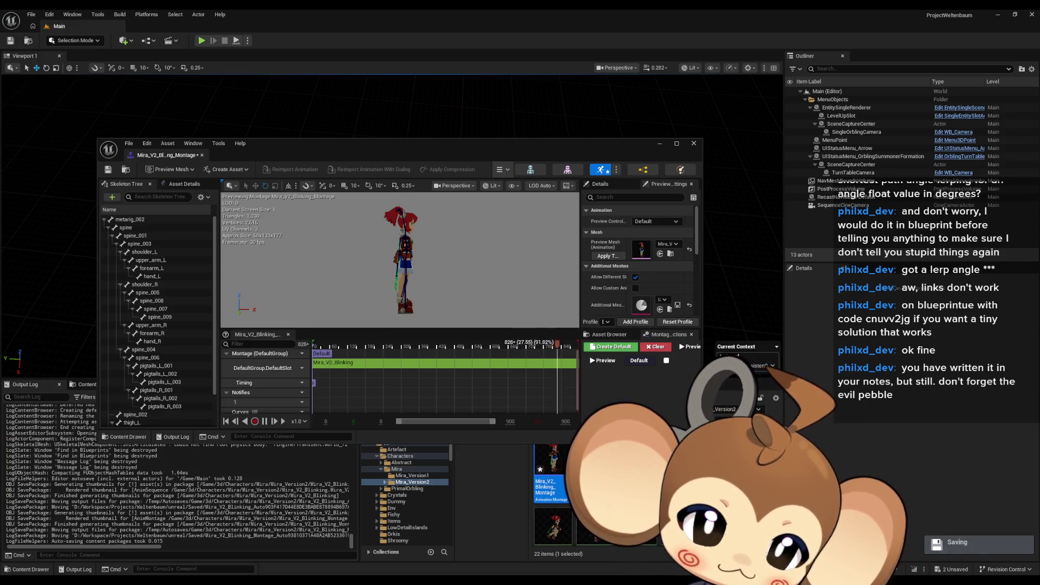
# - Reposition the montage window and browse the Content Browser to Blueprints > OverworldEntity
pyautogui.moveTo(502, 148)
pyautogui.mouseDown()
pyautogui.moveTo(591, 59)
pyautogui.moveTo(613, 69)
pyautogui.mouseUp()
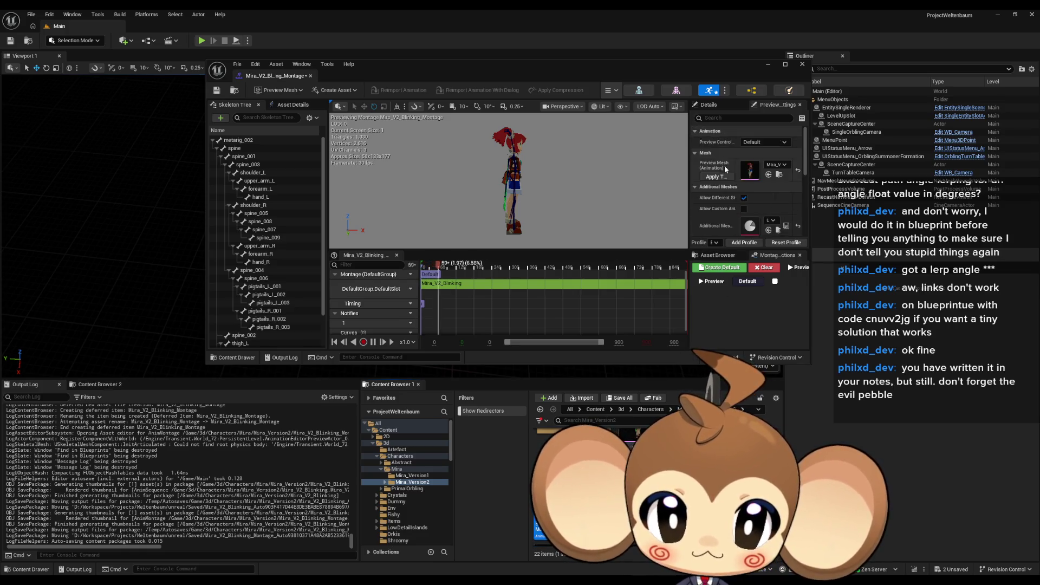
pyautogui.scroll(-5, 723, 165)
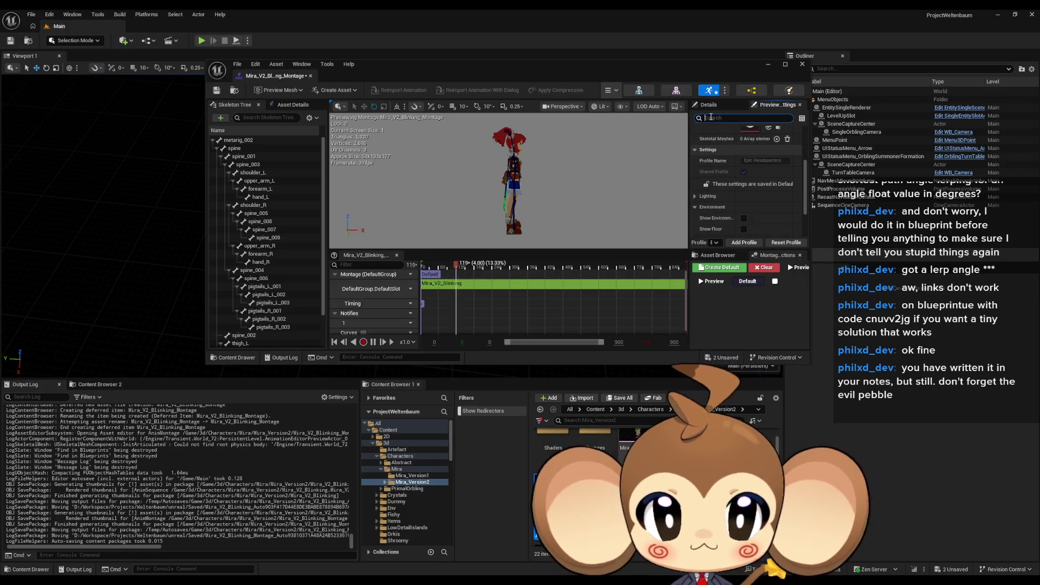
pyautogui.write('kloop')
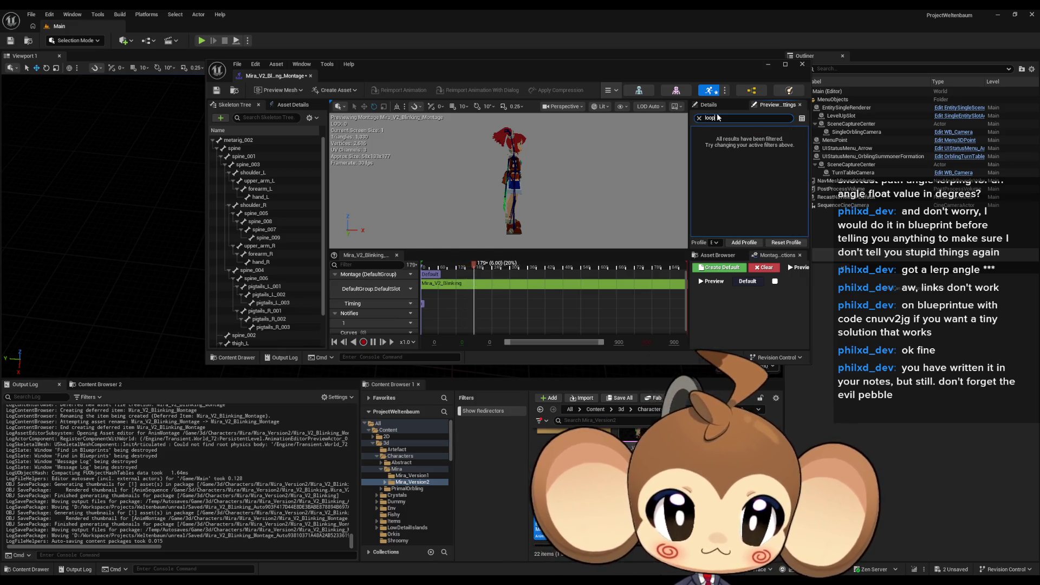
pyautogui.press('Escape')
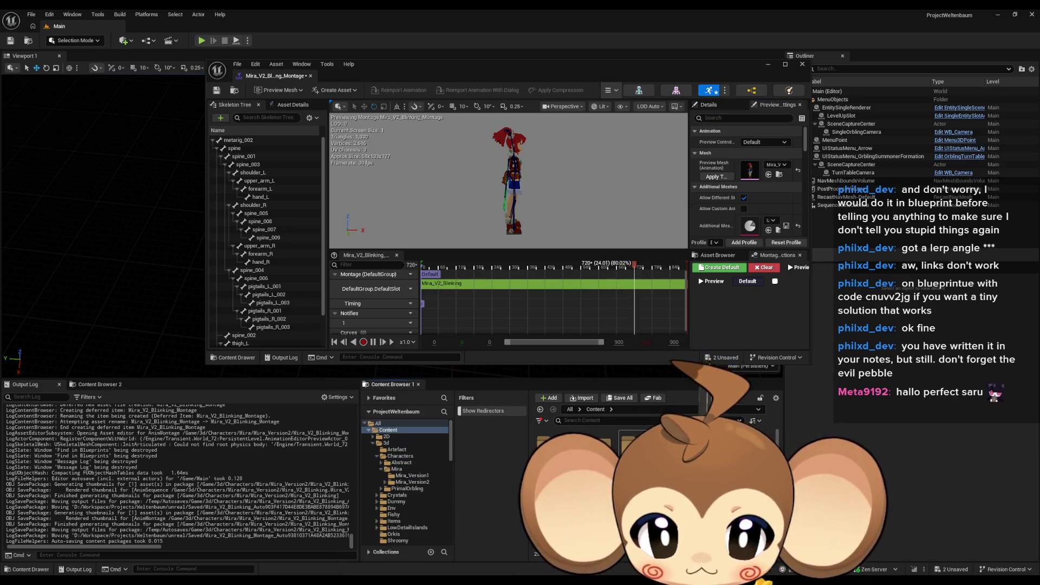
pyautogui.click(395, 484)
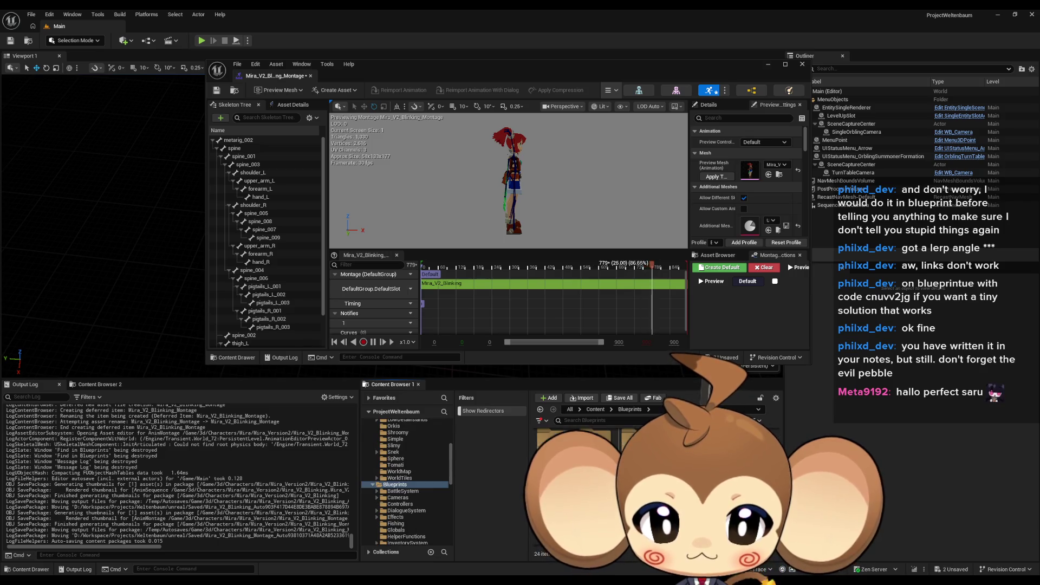
pyautogui.doubleClick(573, 446)
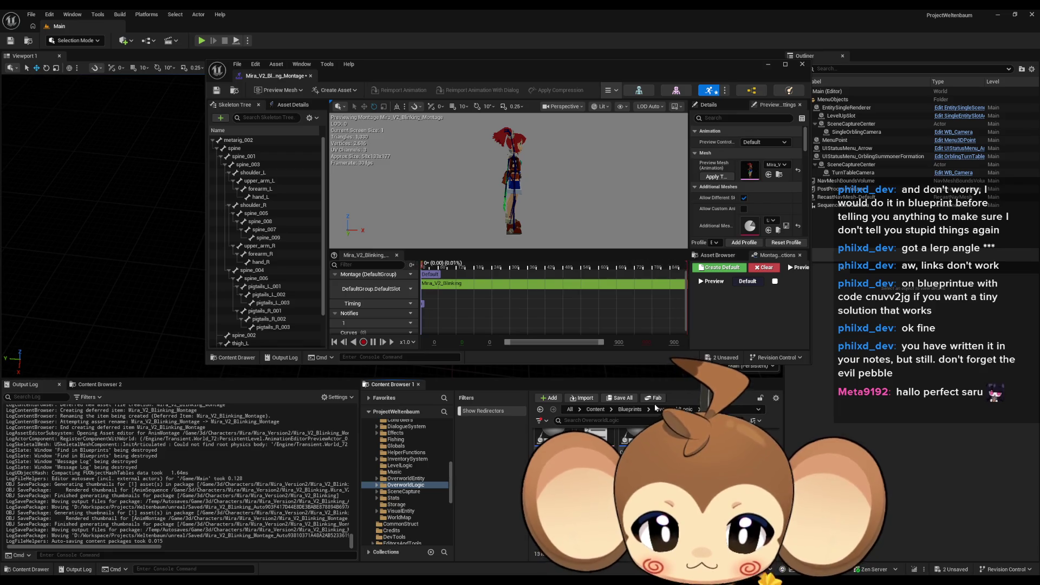
pyautogui.click(633, 409)
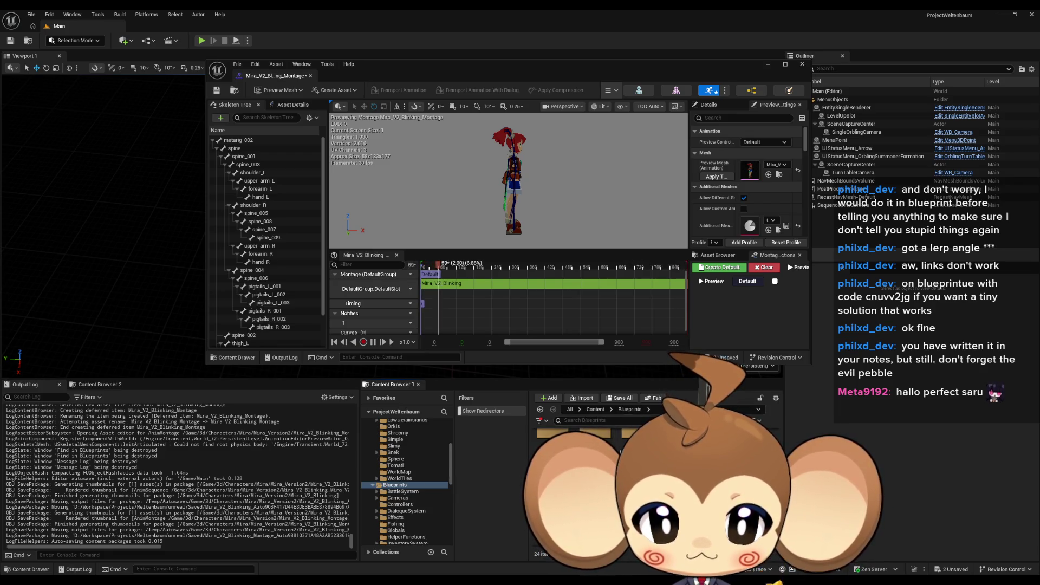
pyautogui.doubleClick(574, 446)
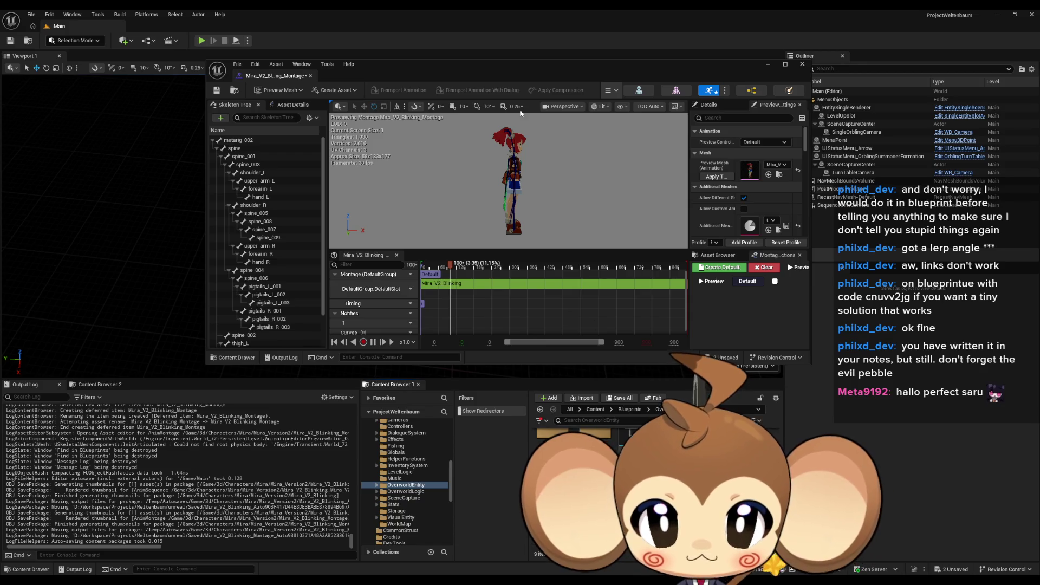
# - Remove a selected node from OverworldPlayerEntity's event graph and enter the InitializeThePlayer function graph
pyautogui.moveTo(493, 72); pyautogui.dragTo(423, 190)
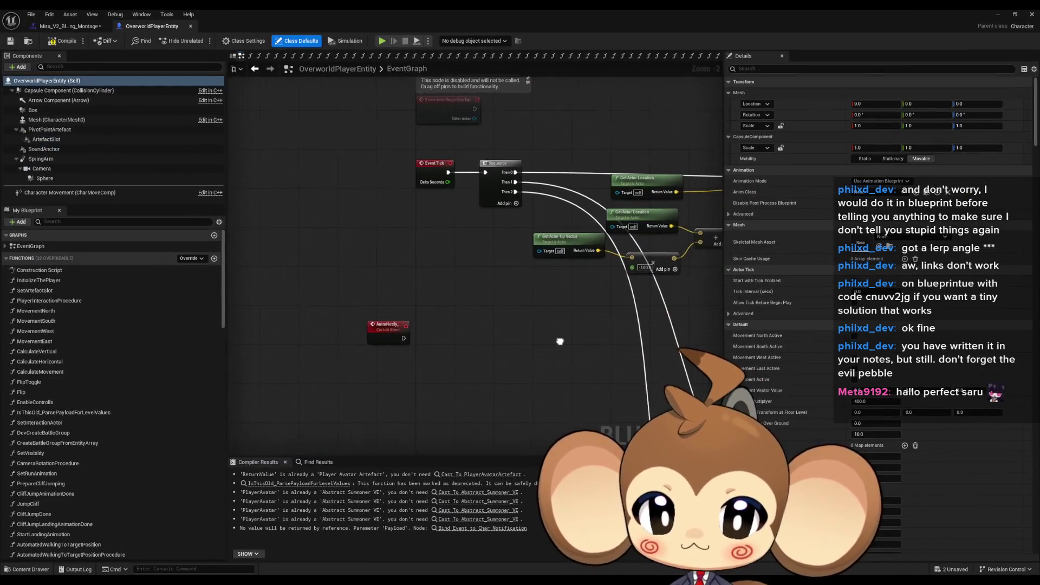
pyautogui.moveTo(555, 339)
pyautogui.mouseDown()
pyautogui.moveTo(503, 328)
pyautogui.moveTo(425, 375)
pyautogui.mouseUp()
pyautogui.press('Delete')
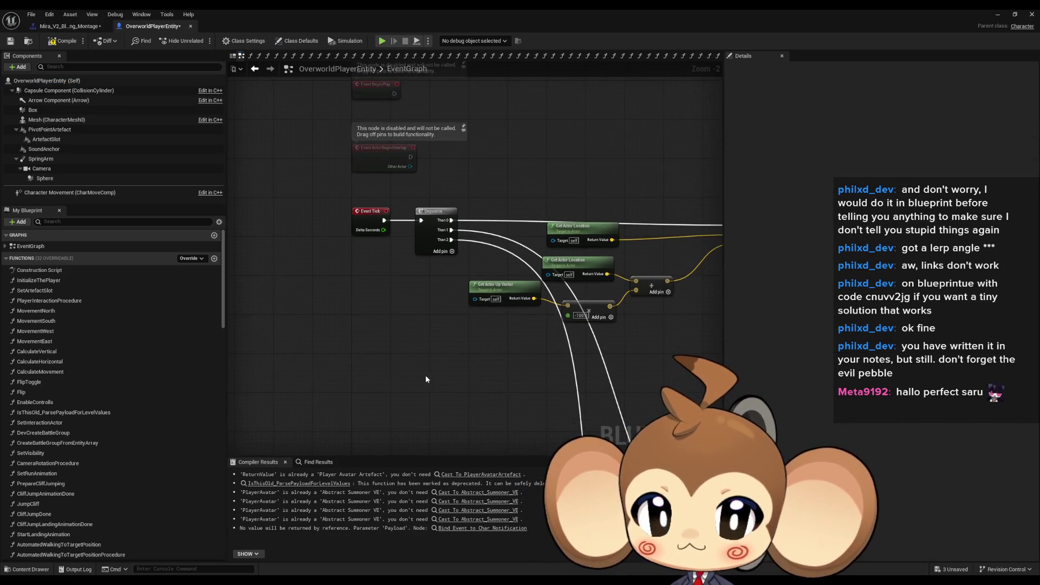
pyautogui.scroll(-1, 399, 334)
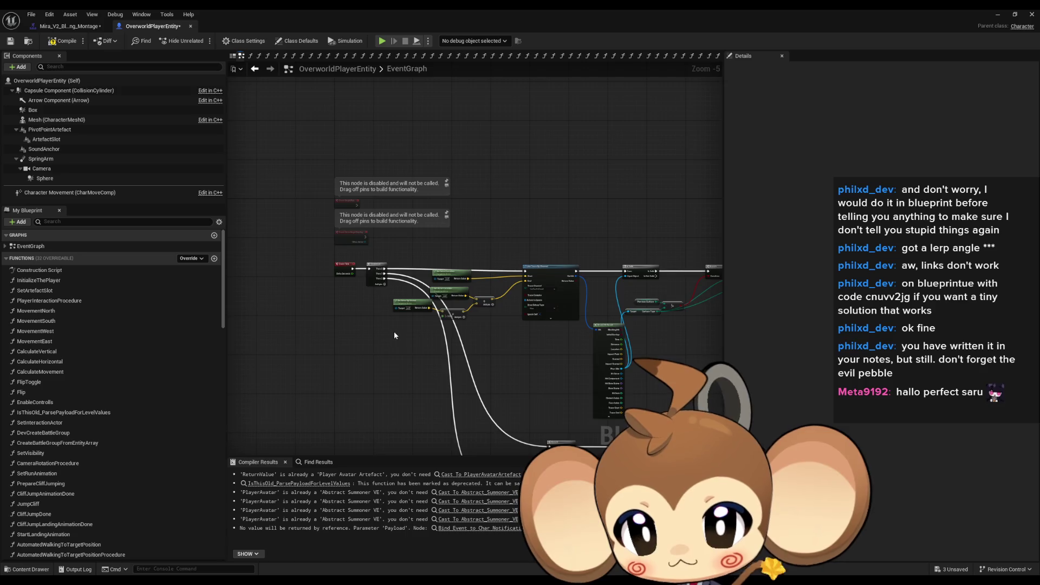
pyautogui.moveTo(394, 331)
pyautogui.mouseDown()
pyautogui.moveTo(435, 346)
pyautogui.moveTo(455, 292)
pyautogui.mouseUp()
pyautogui.click(38, 280)
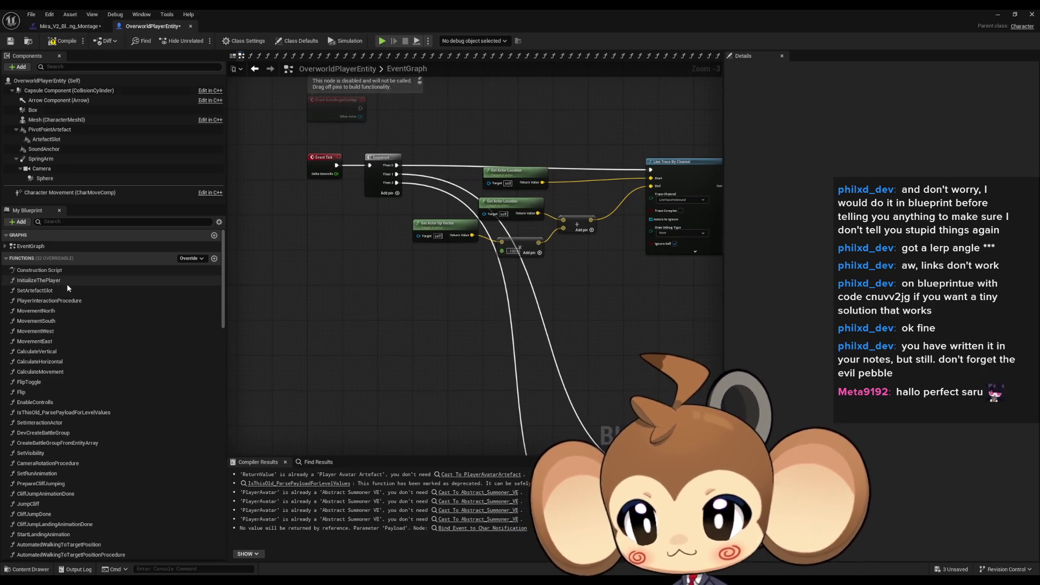
pyautogui.doubleClick(67, 284)
pyautogui.moveTo(401, 261); pyautogui.dragTo(496, 299)
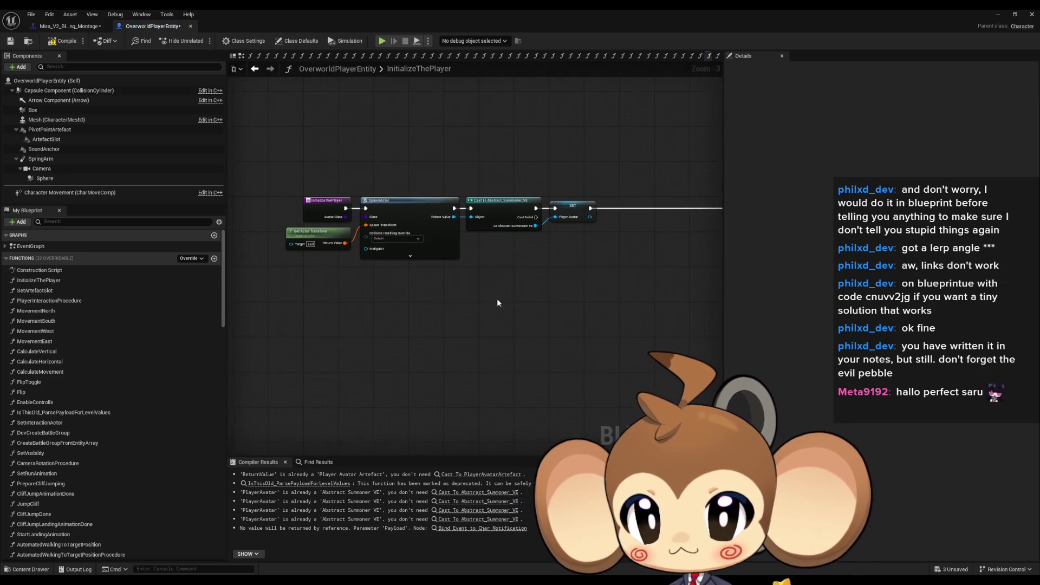
# - Add a Play Anim Montage node set to Mira_V2_Blinking_Montage ahead of SpawnActor, then put the blueprint away
pyautogui.rightClick(404, 361)
pyautogui.write('play anim')
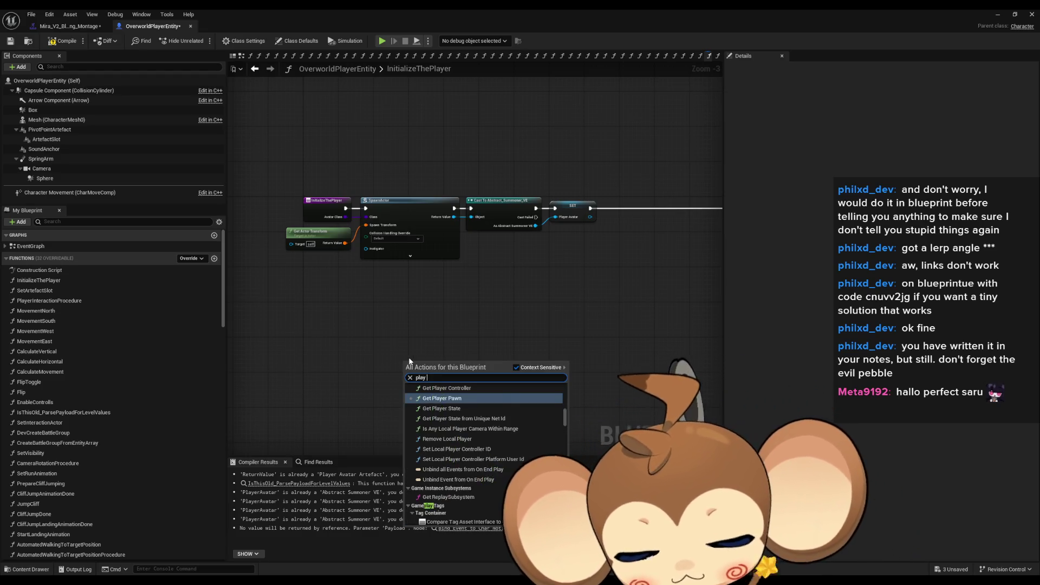
pyautogui.write(' montage')
pyautogui.press('Return')
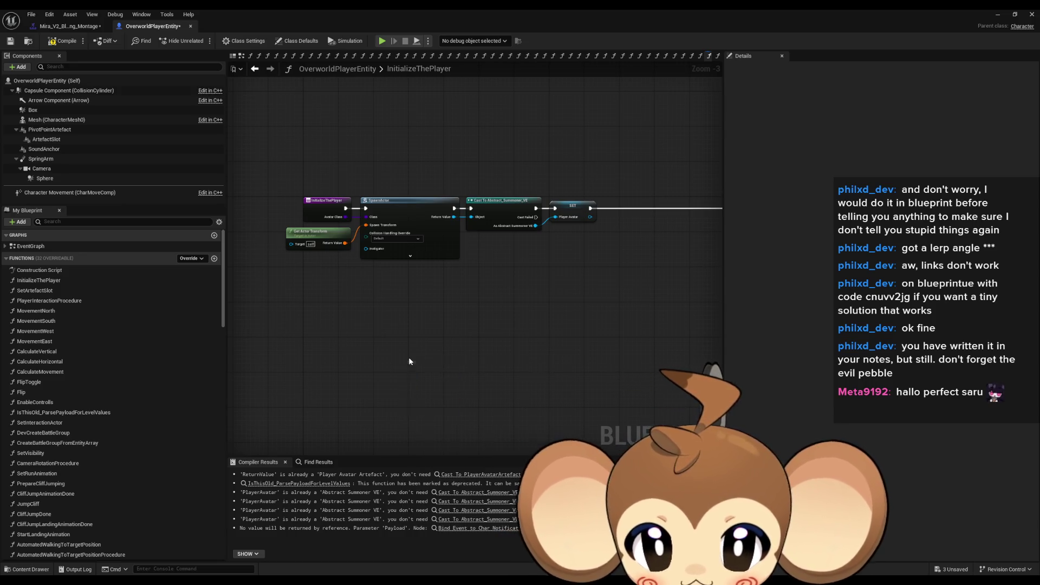
pyautogui.scroll(3, 512, 311)
pyautogui.click(415, 406)
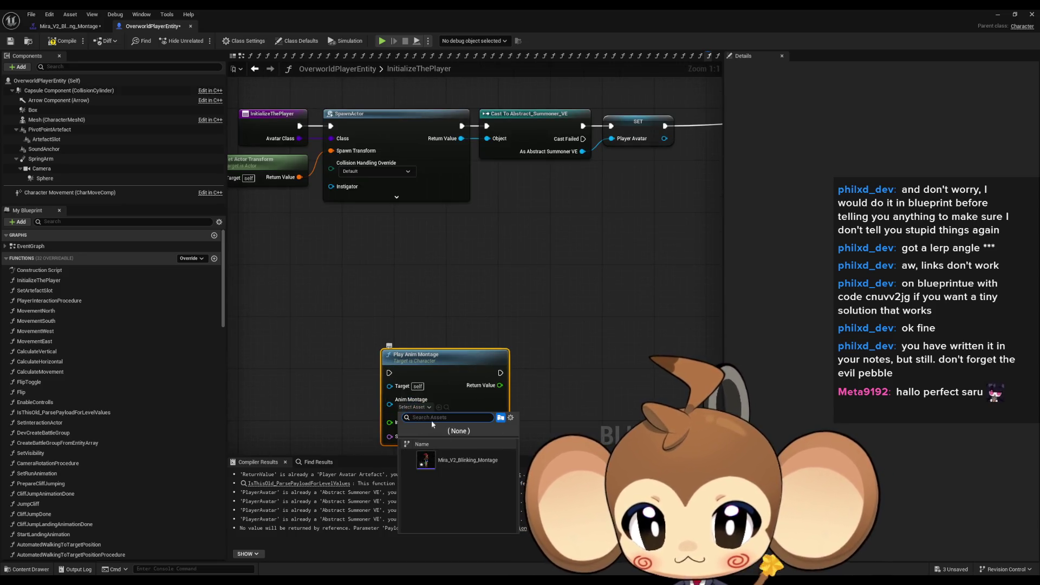
pyautogui.click(459, 464)
pyautogui.moveTo(459, 409); pyautogui.dragTo(492, 323)
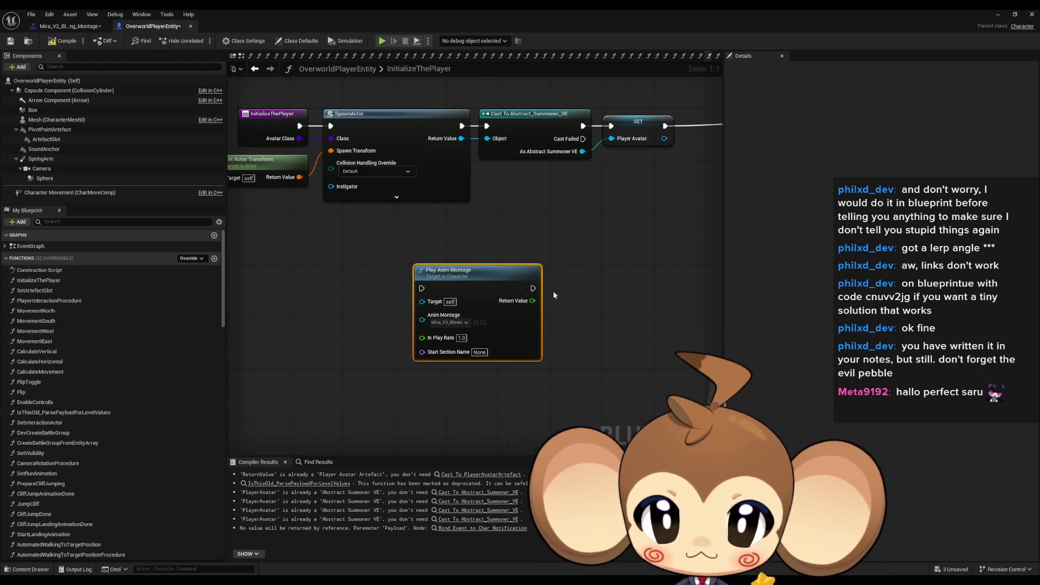
pyautogui.moveTo(496, 271)
pyautogui.mouseDown()
pyautogui.moveTo(397, 286)
pyautogui.moveTo(299, 127)
pyautogui.mouseUp()
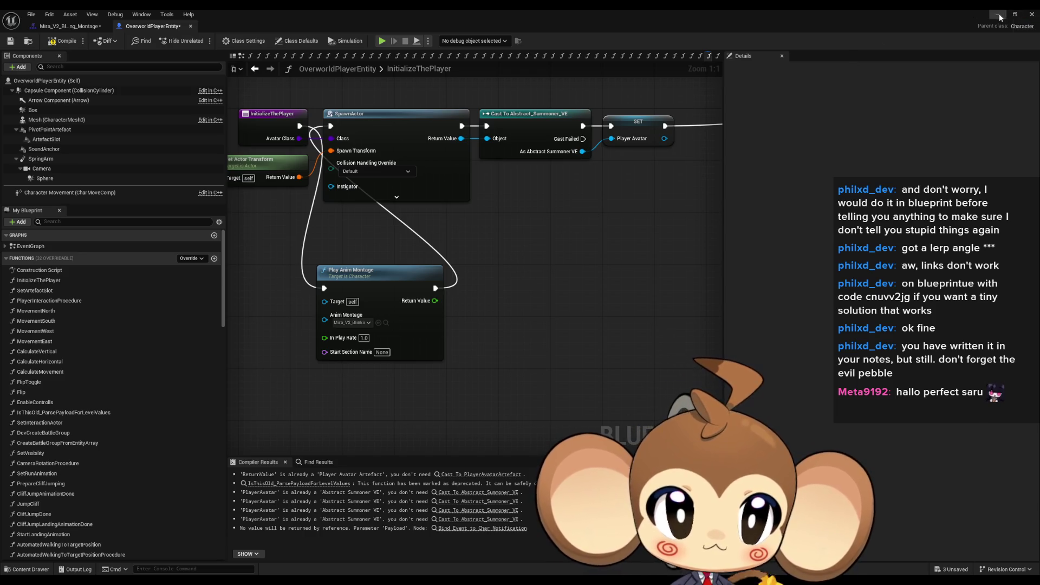
pyautogui.click(999, 14)
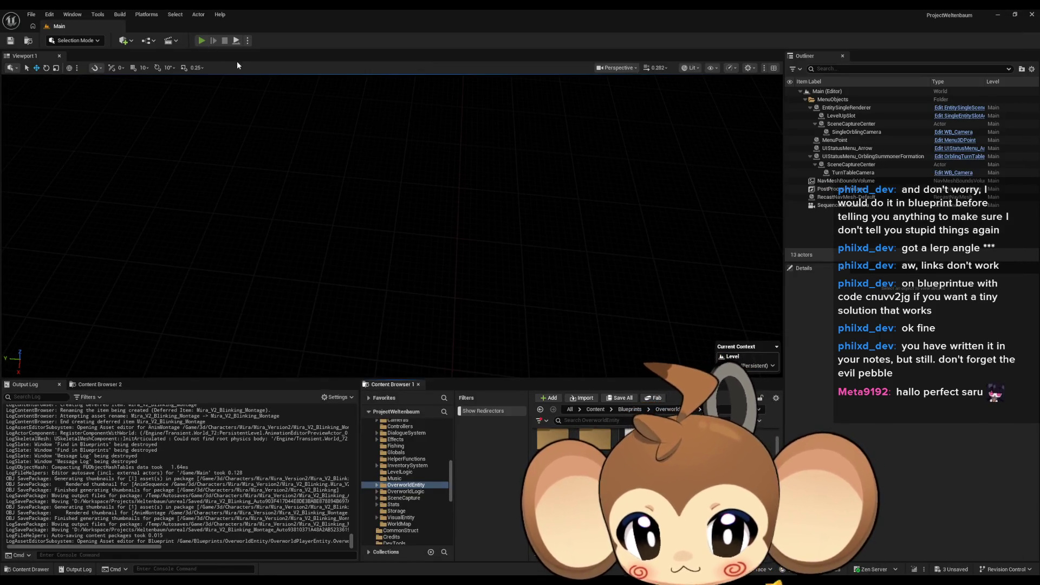
# - Play-test the level briefly, then reopen the OverworldPlayerEntity blueprint
pyautogui.click(201, 40)
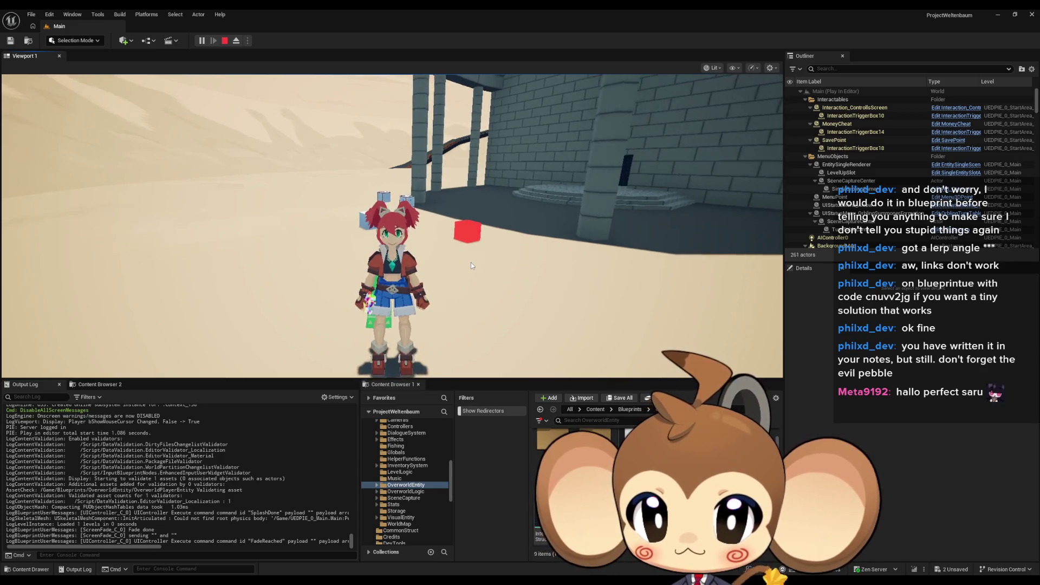
pyautogui.press('Escape')
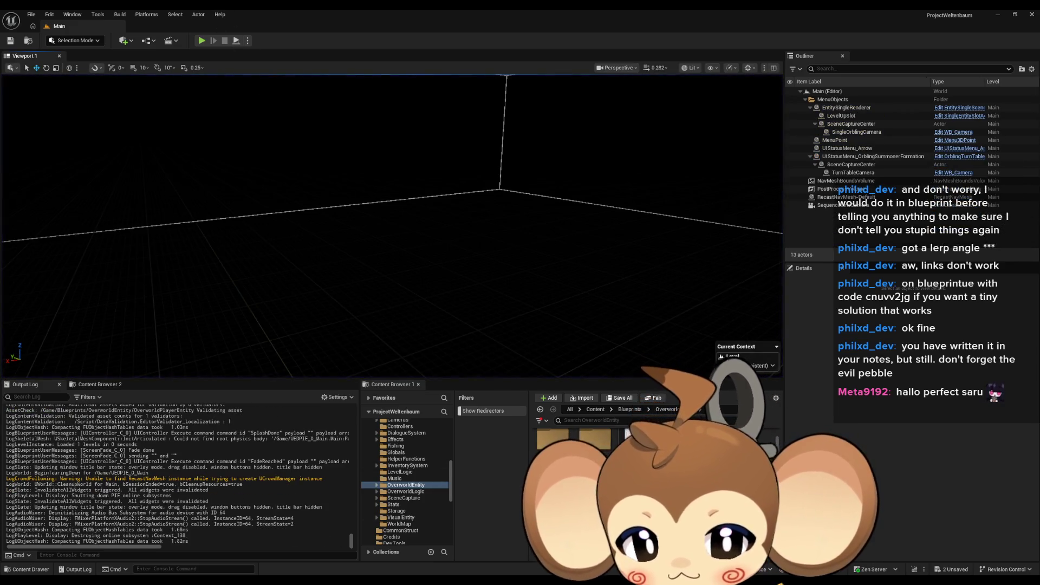
pyautogui.doubleClick(412, 538)
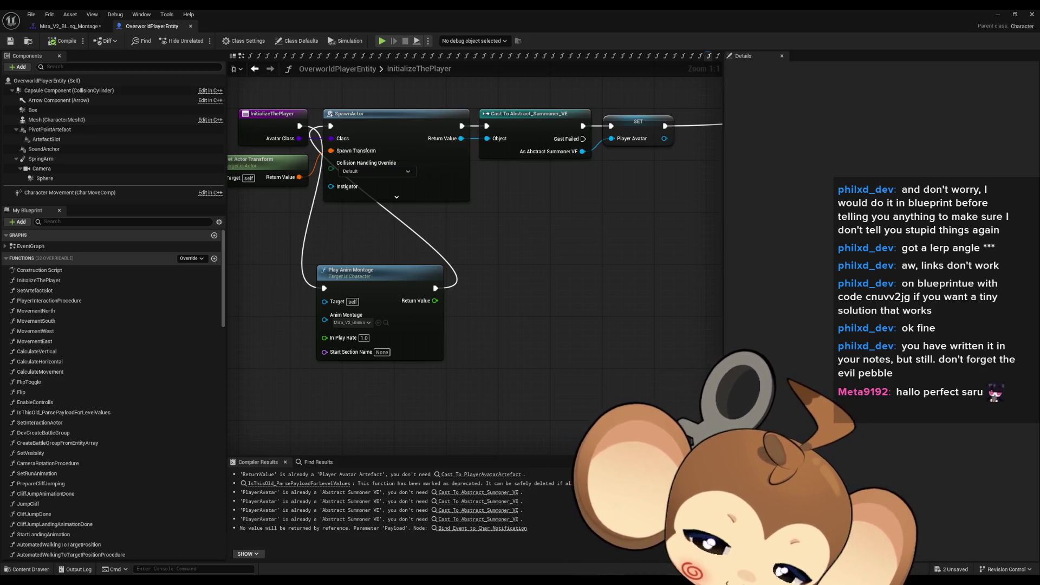
# - In the blinking montage editor, start a brand new notify on the Notifies track
pyautogui.click(69, 27)
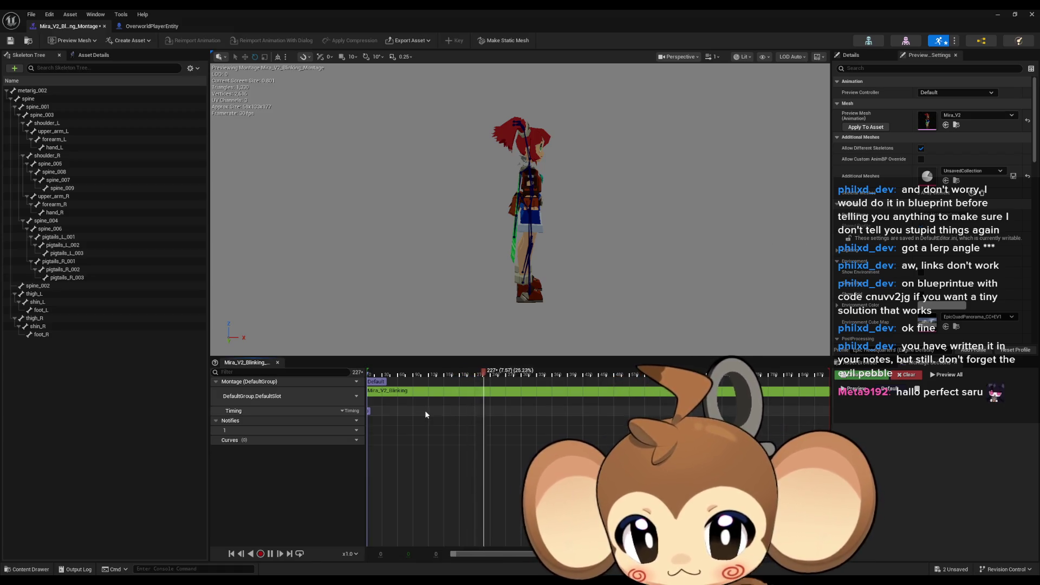
pyautogui.scroll(1, 424, 410)
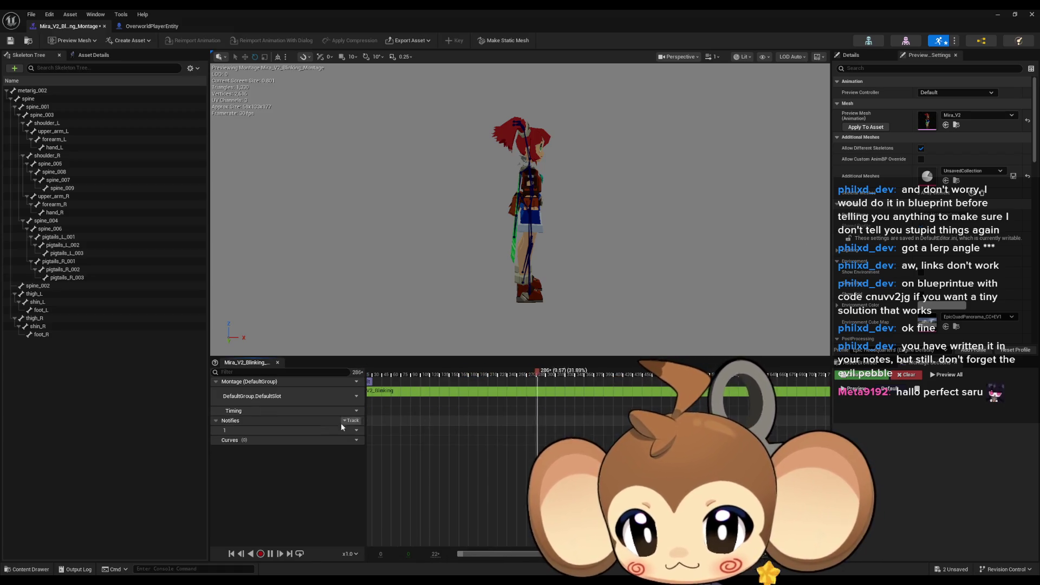
pyautogui.rightClick(428, 431)
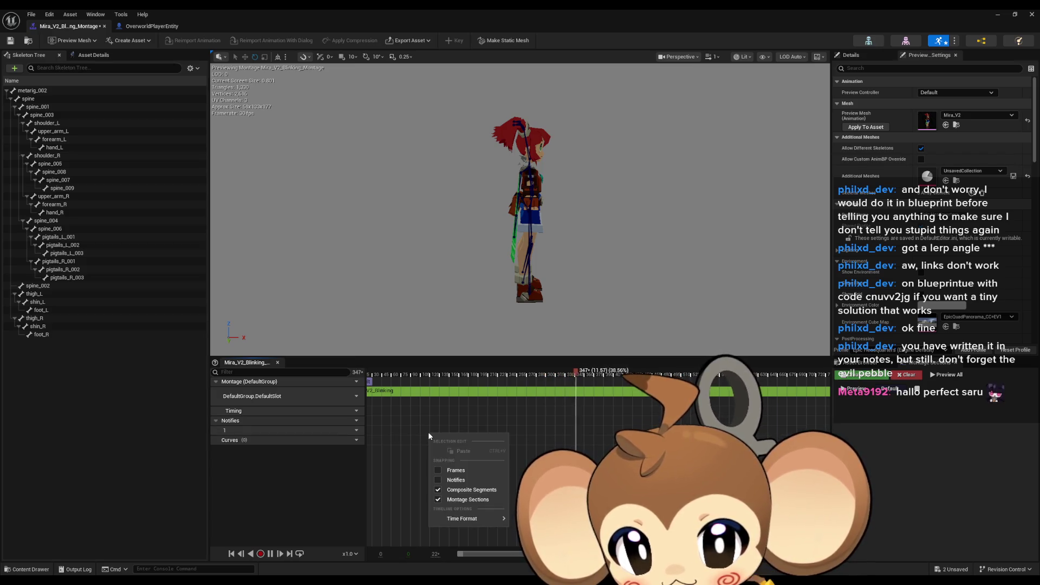
pyautogui.click(415, 423)
pyautogui.rightClick(414, 431)
pyautogui.moveTo(443, 449)
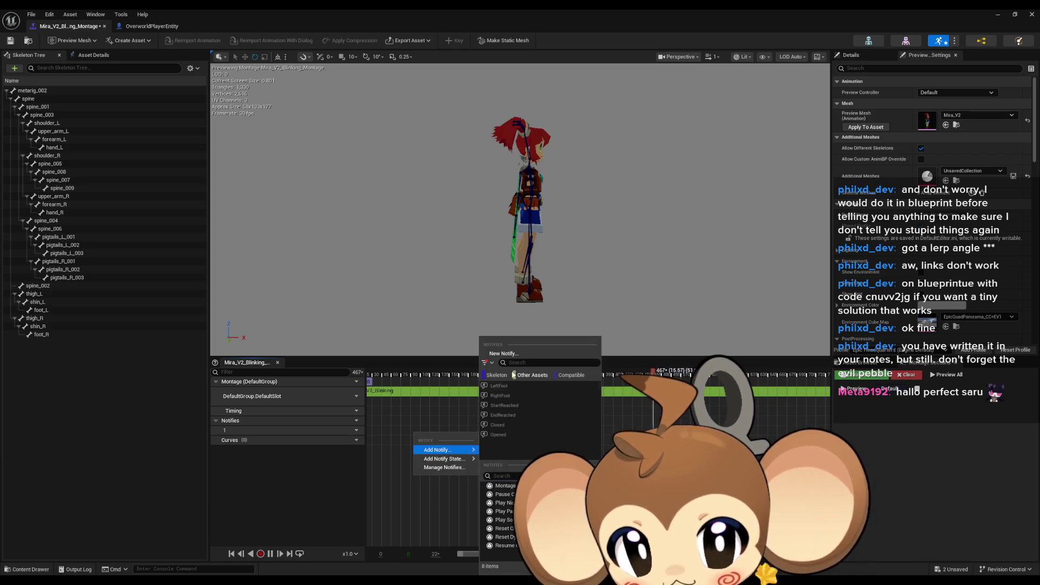
pyautogui.click(504, 353)
pyautogui.write('E')
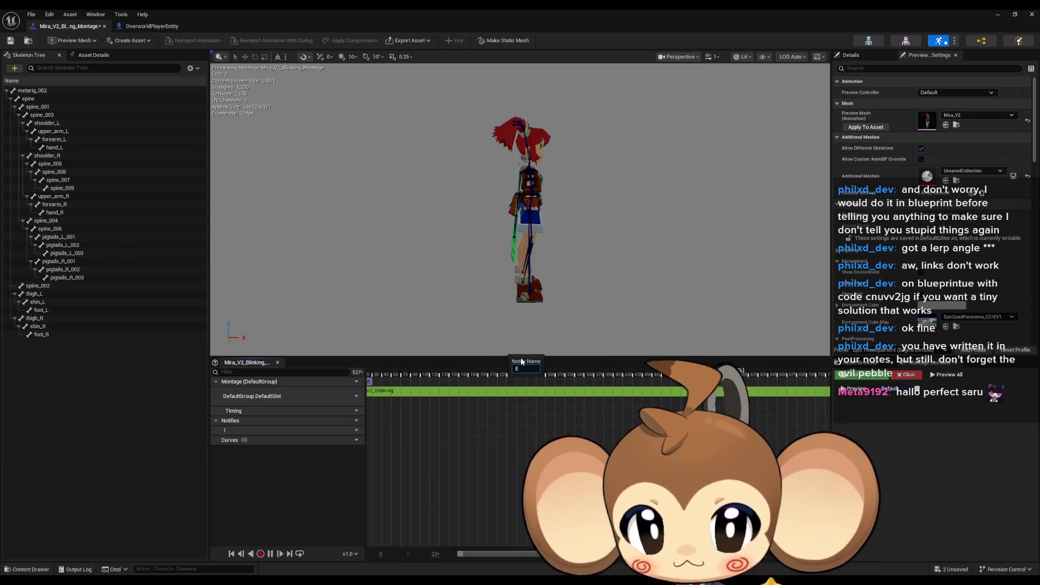
pyautogui.write('ye')
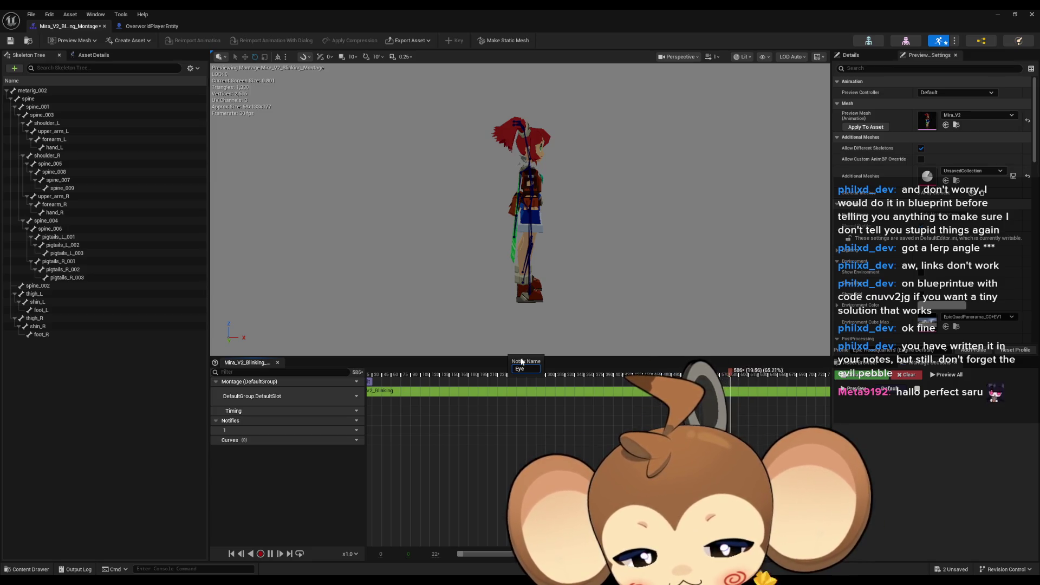
pyautogui.write('_Ha')
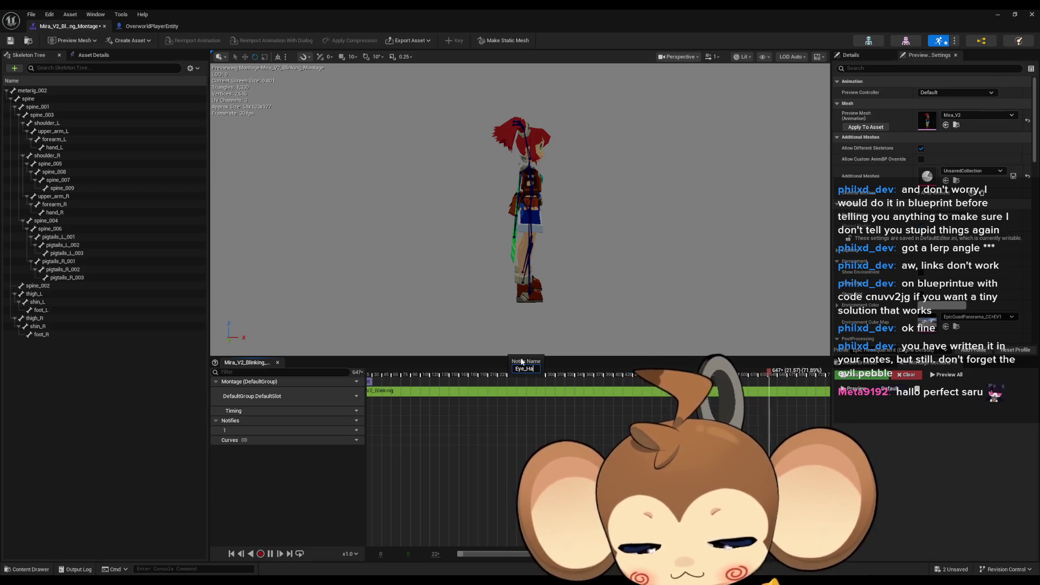
pyautogui.write('osed')
# - Name the notify Eye_HalfClosed, move it later on the track, save the montage and float its window
pyautogui.press('Return')
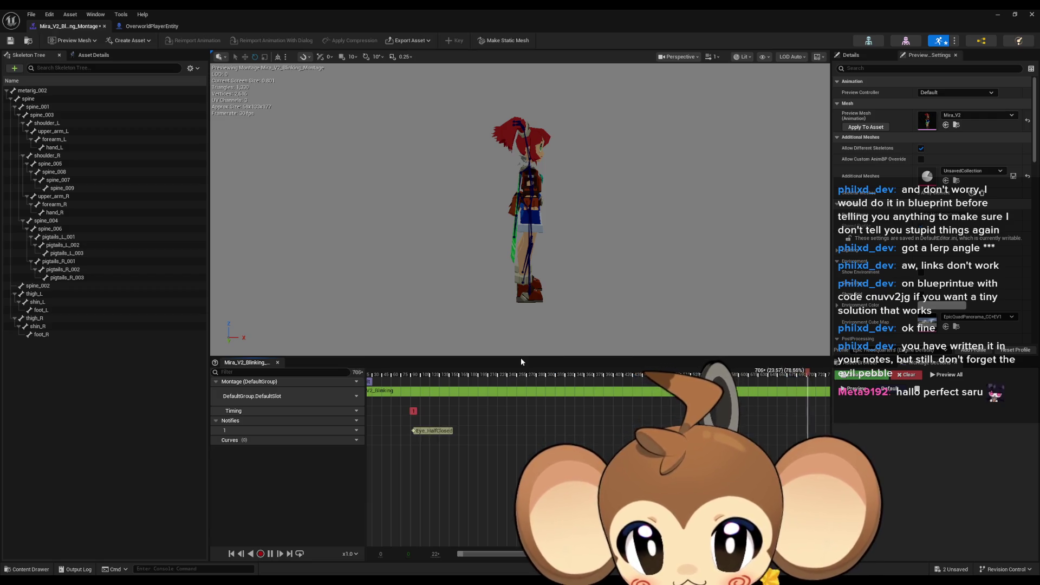
pyautogui.scroll(8, 417, 439)
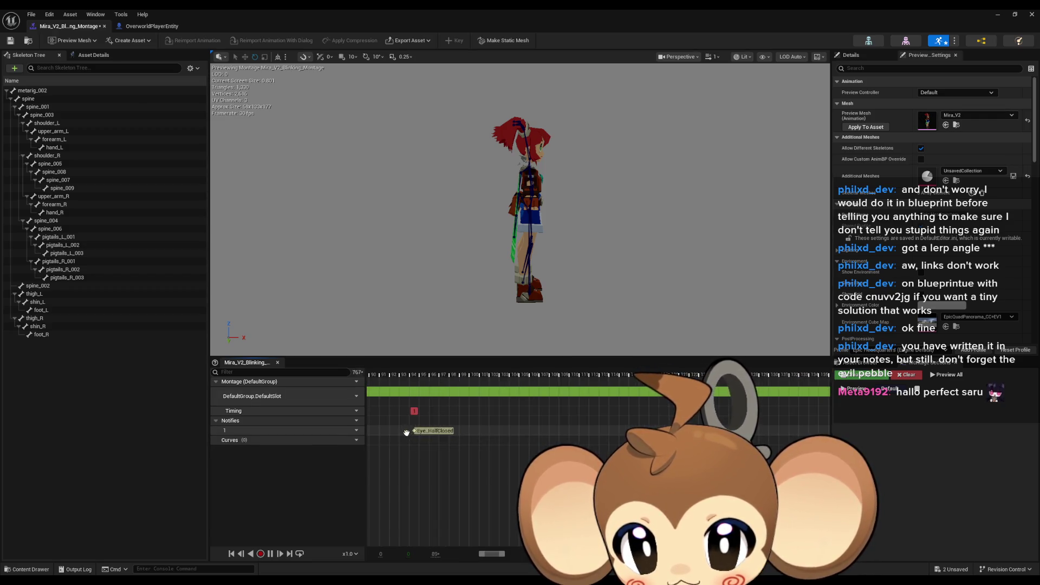
pyautogui.moveTo(388, 431); pyautogui.dragTo(521, 431)
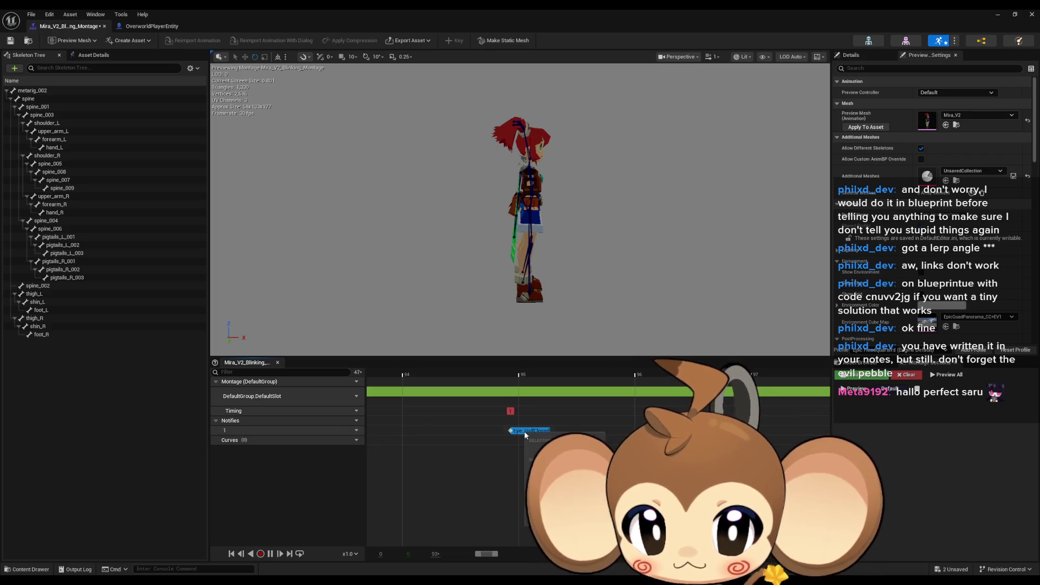
pyautogui.click(487, 465)
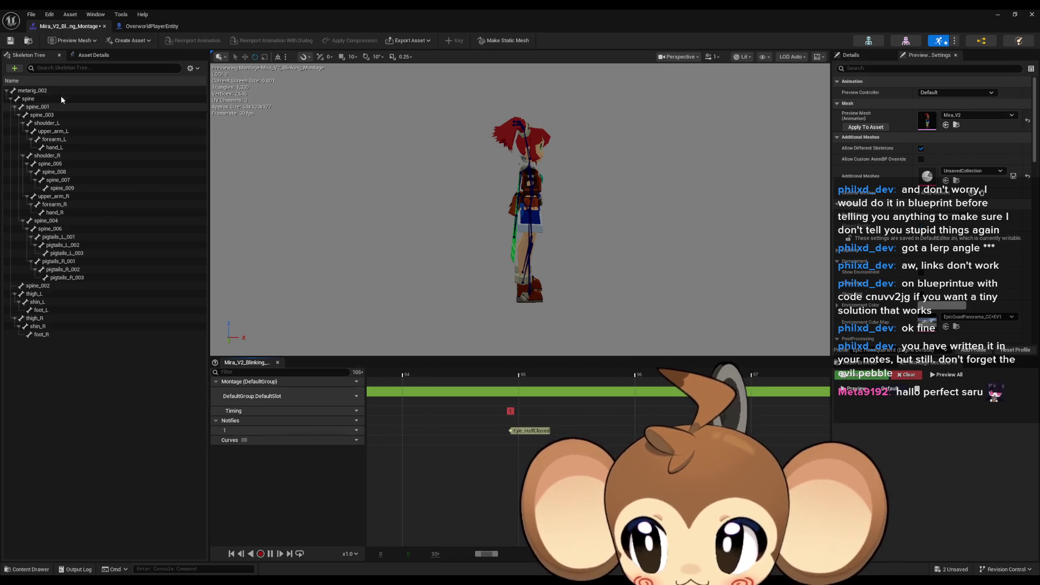
pyautogui.click(10, 40)
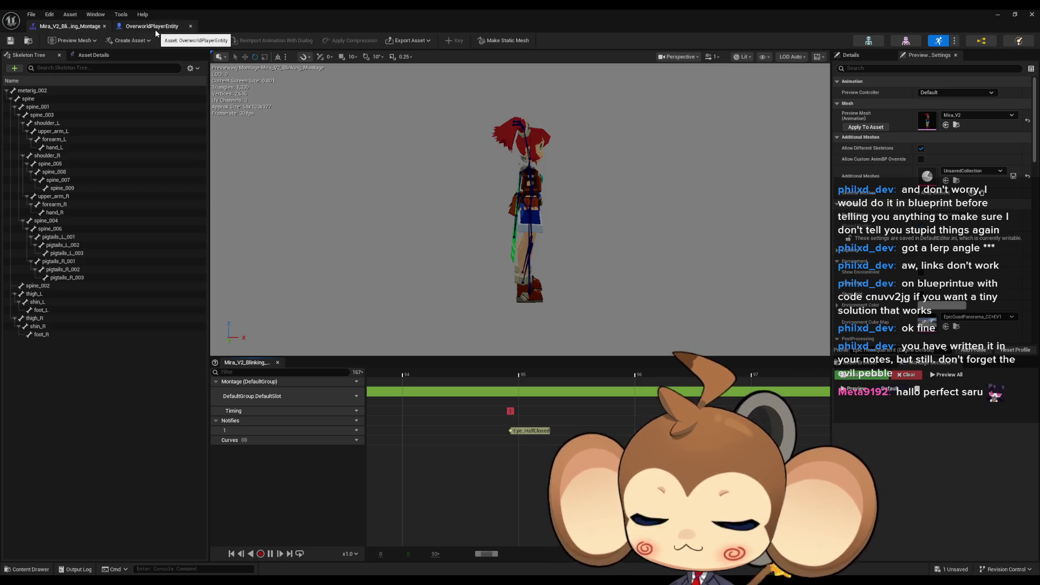
pyautogui.doubleClick(260, 9)
pyautogui.moveTo(687, 193); pyautogui.dragTo(636, 148)
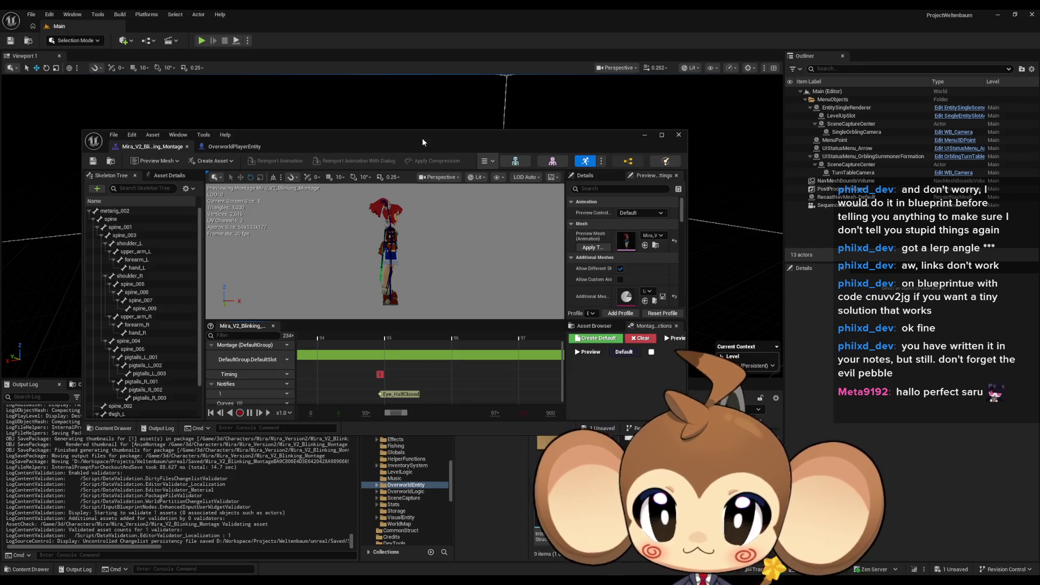
# - In Mira_V2_AnimBP's event graph, wire an AnimNotify_Eye_HalfClosed event to a Print String node
pyautogui.click(422, 137)
pyautogui.doubleClick(502, 163)
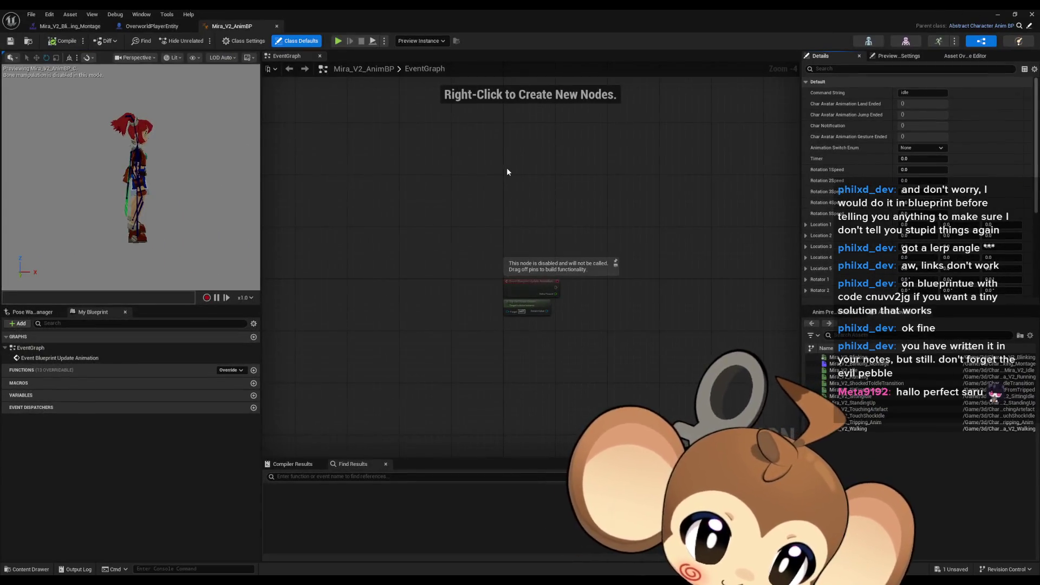
pyautogui.moveTo(659, 324); pyautogui.dragTo(446, 295)
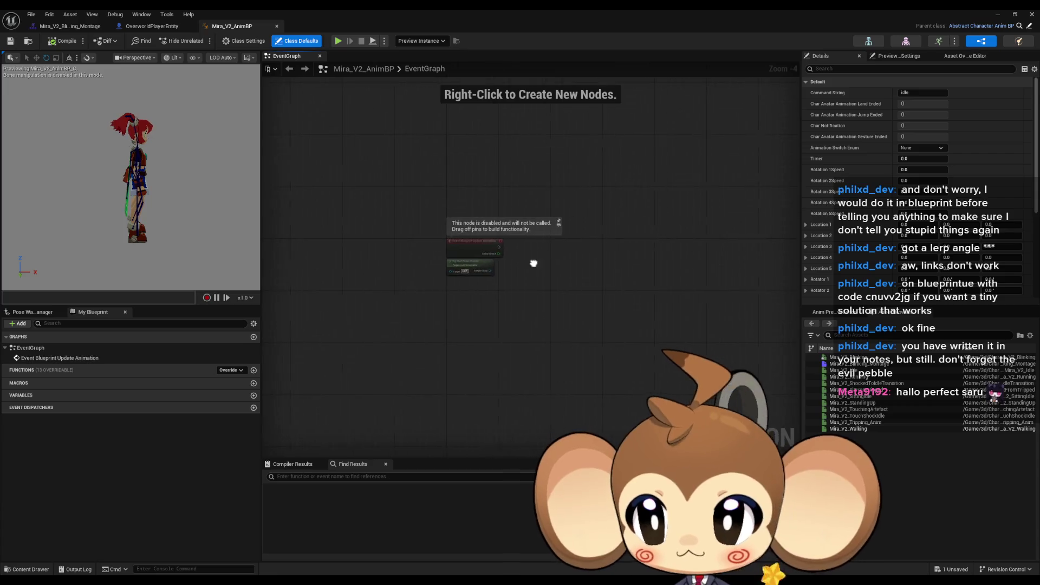
pyautogui.rightClick(471, 334)
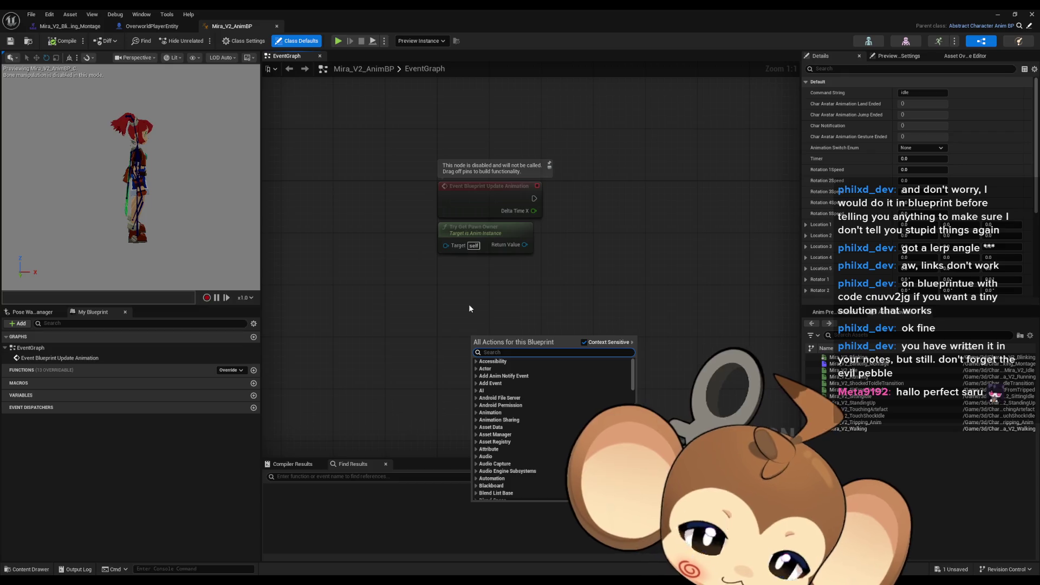
pyautogui.write('add not')
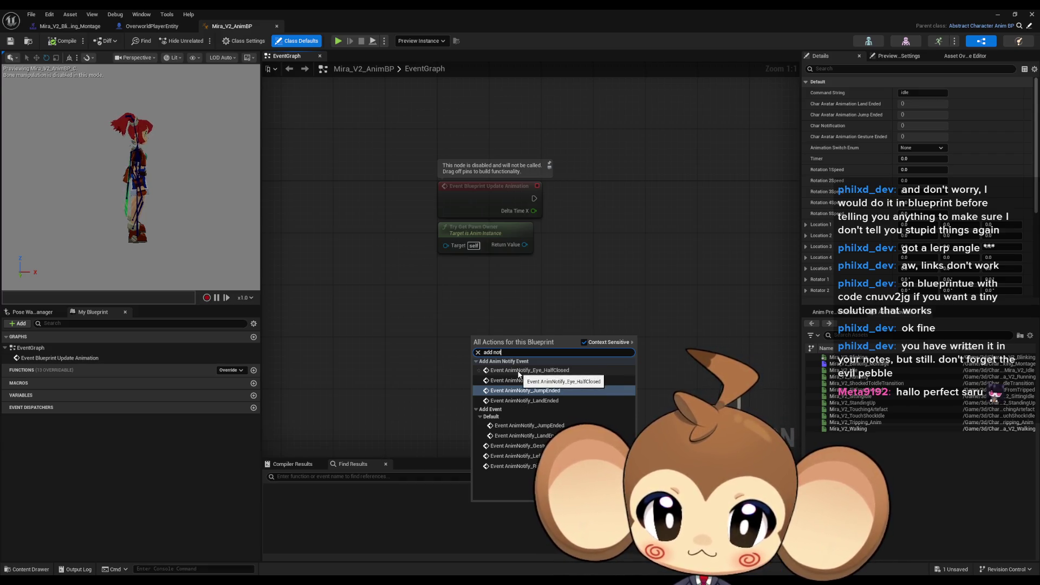
pyautogui.click(530, 369)
pyautogui.moveTo(553, 348); pyautogui.dragTo(616, 349)
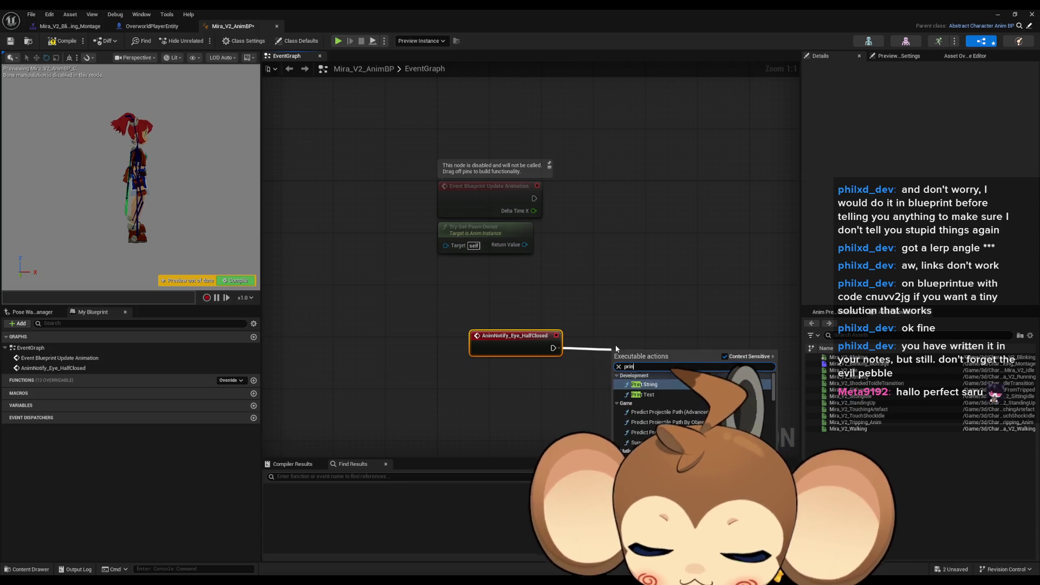
pyautogui.write('print')
pyautogui.press('Return')
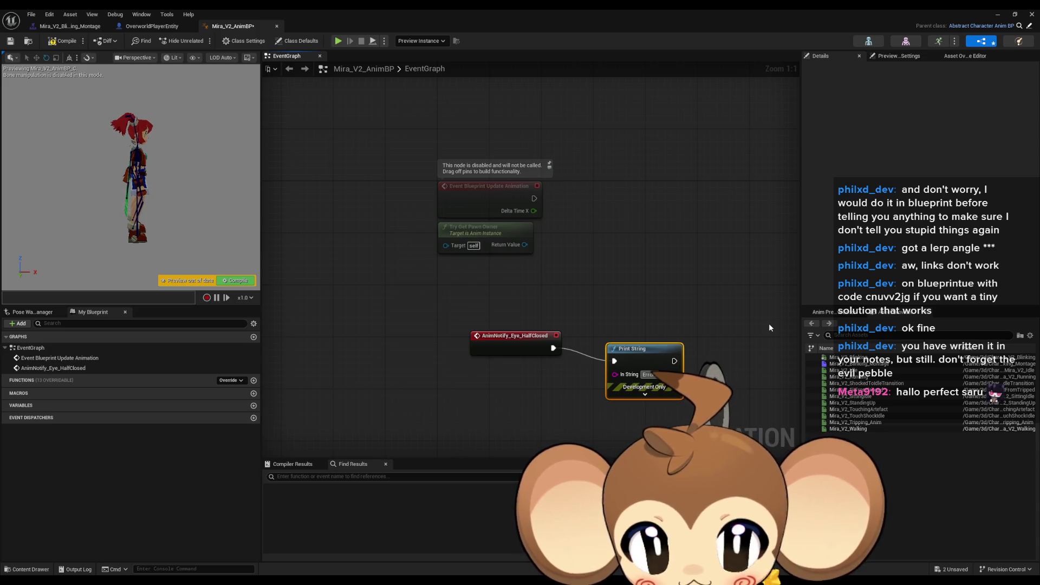
pyautogui.write('es')
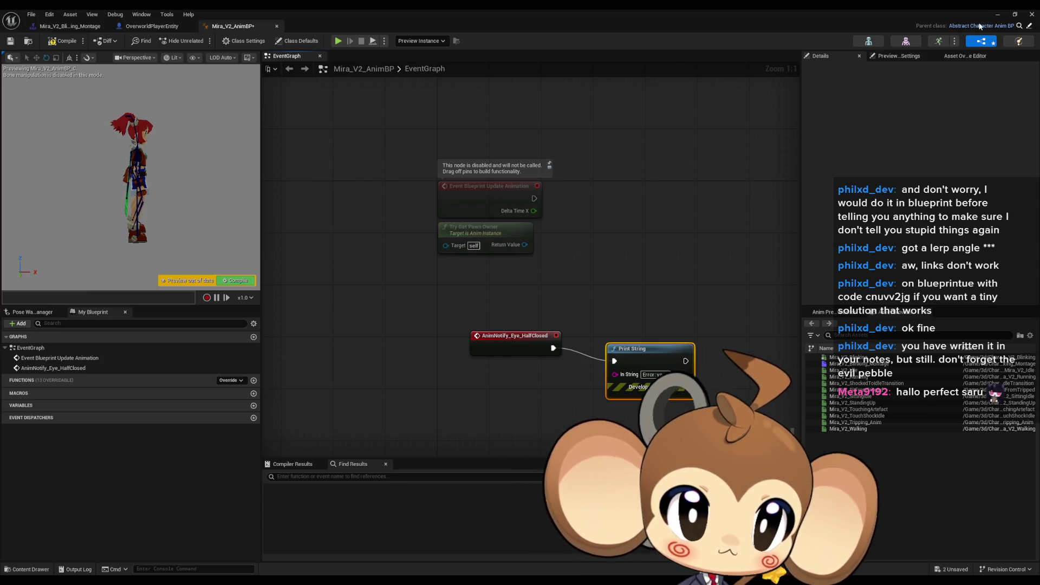
# - Play-test the game from the level editor, then return to the Mira_V2_AnimBP editor
pyautogui.click(998, 14)
pyautogui.click(202, 40)
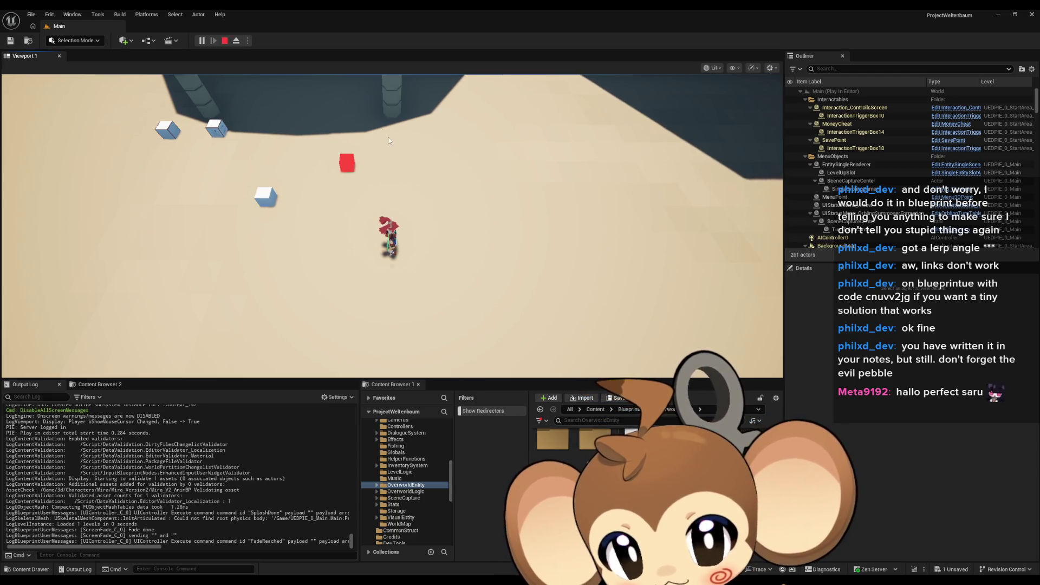
pyautogui.press('Escape')
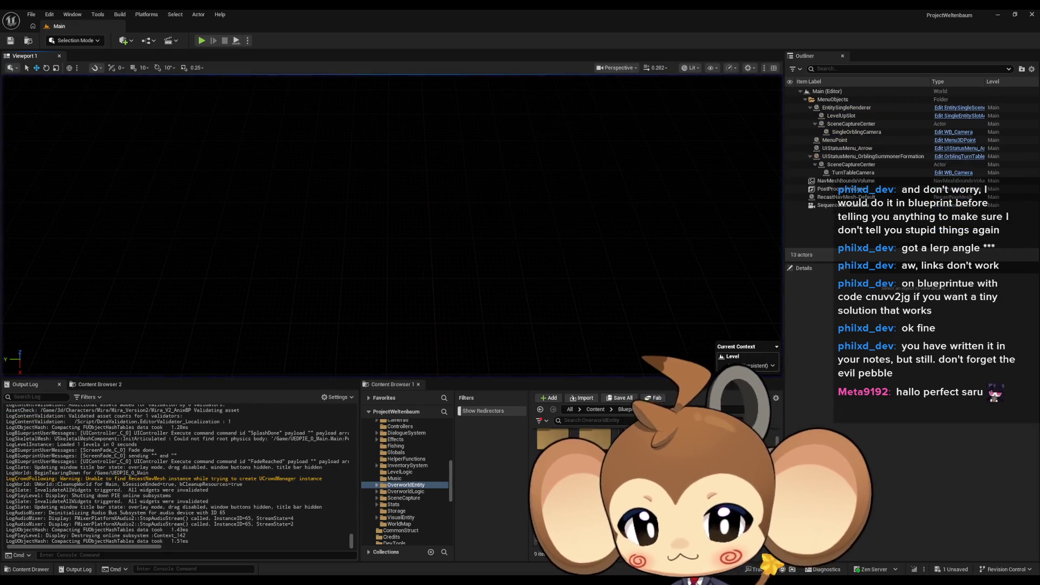
pyautogui.click(435, 548)
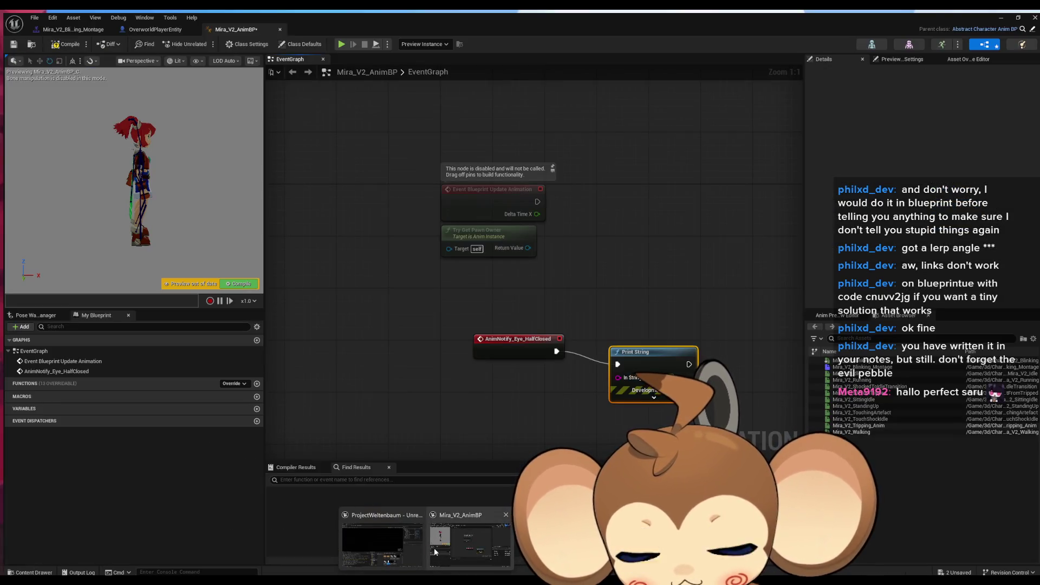
# - Preview Mira_V2_Blinking_Montage playback from the start past its Eye_HalfClosed notify
pyautogui.click(72, 29)
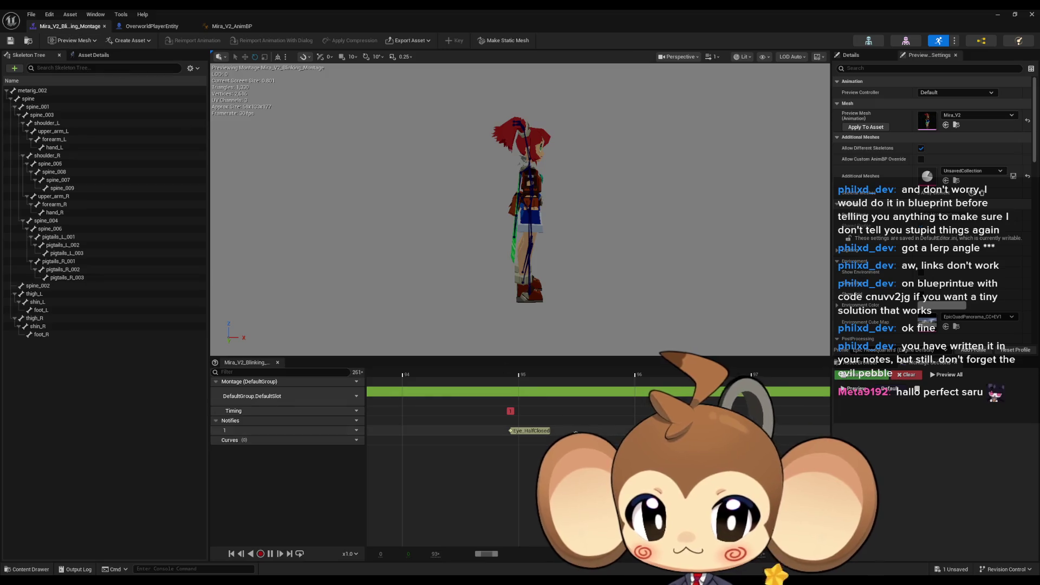
pyautogui.scroll(2, 516, 434)
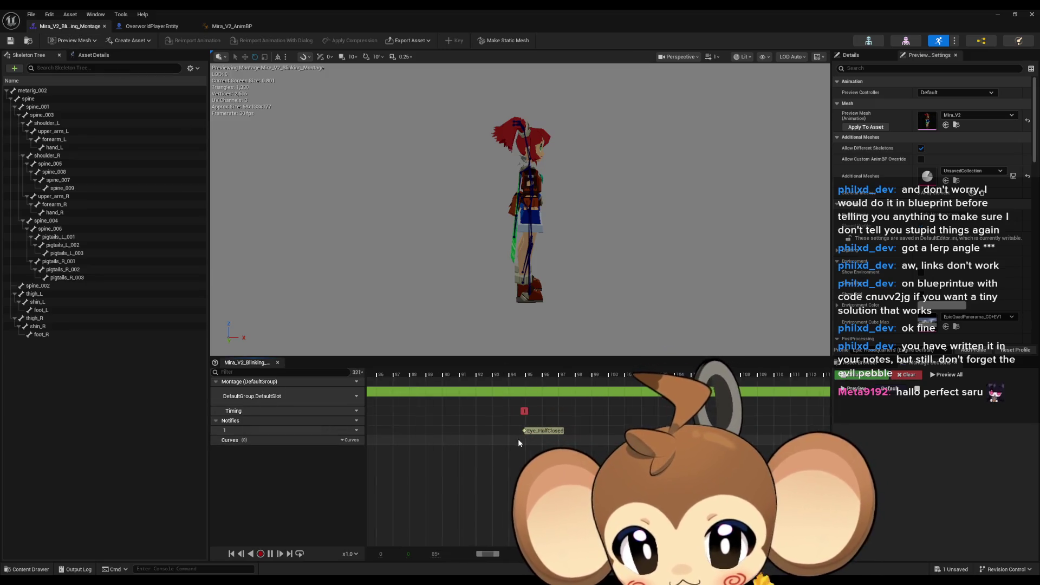
pyautogui.scroll(-5, 516, 439)
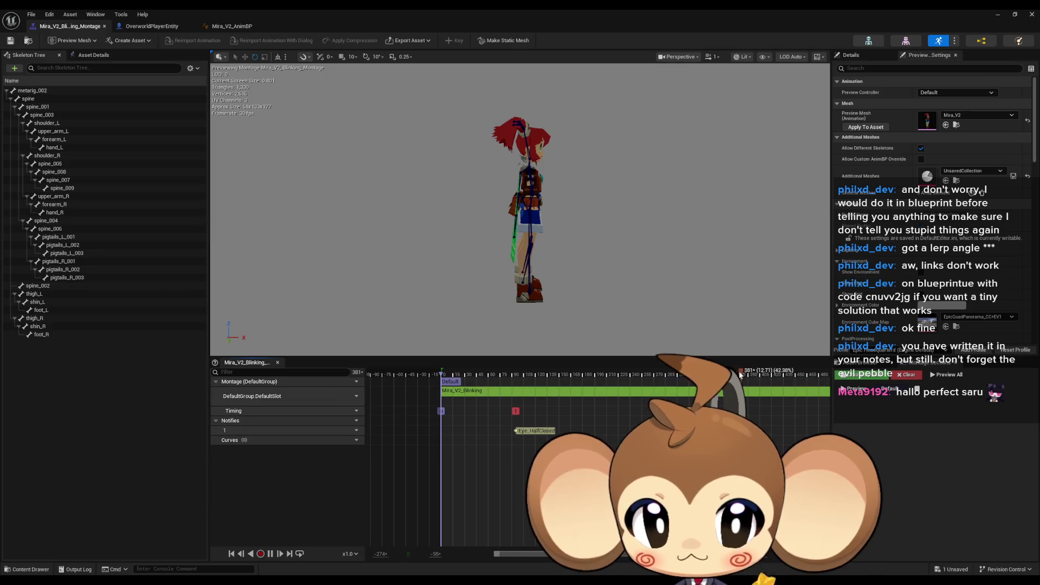
pyautogui.click(439, 375)
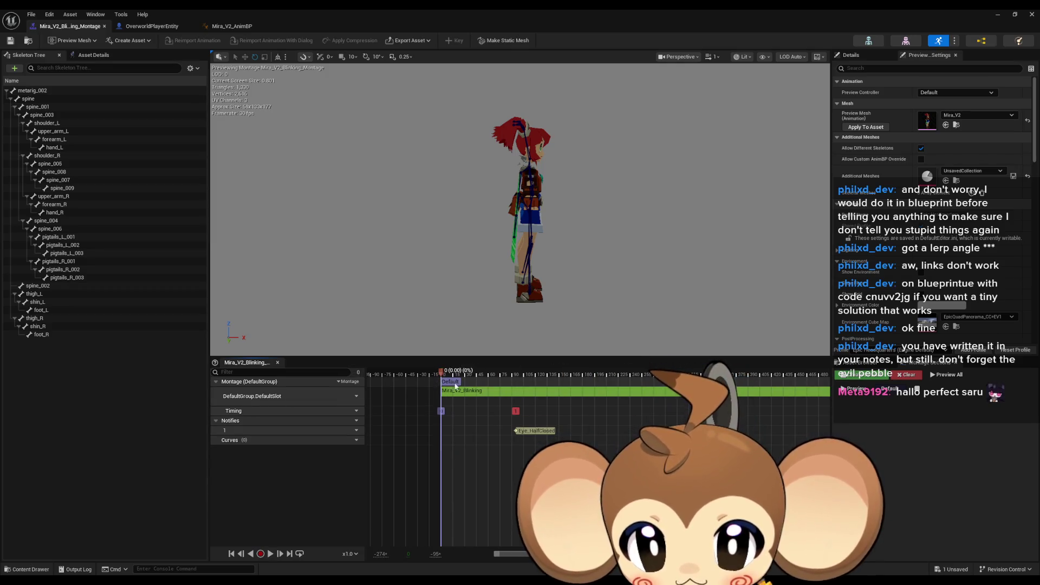
pyautogui.press('space')
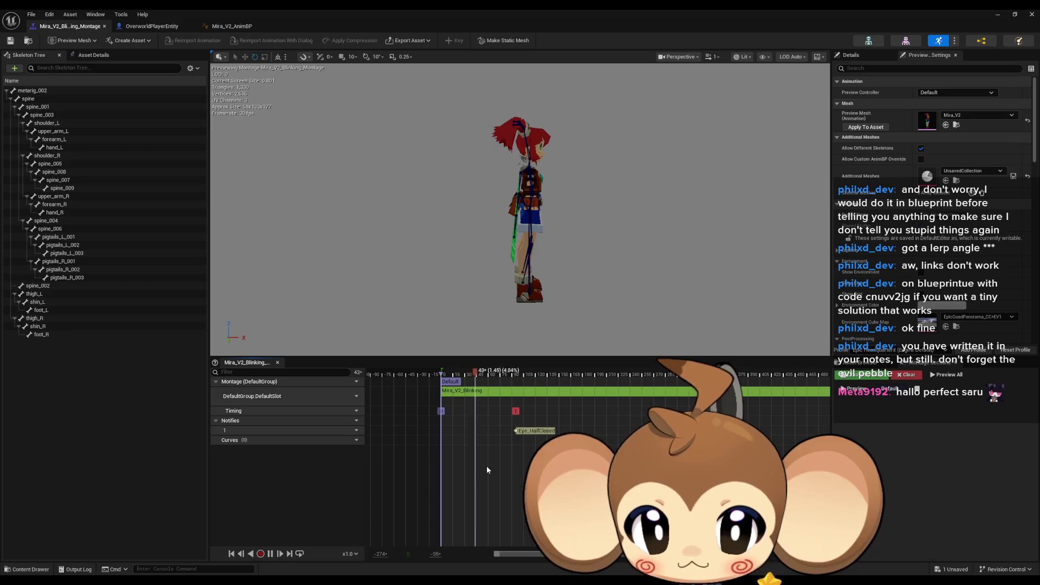
pyautogui.press('space')
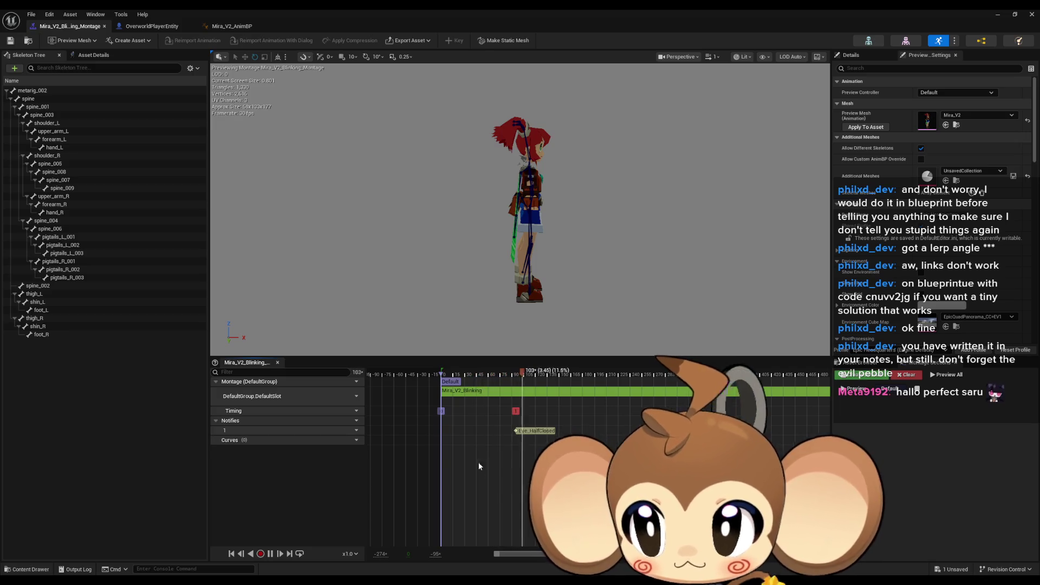
# - Check the Print String node in Mira_V2_AnimBP, then switch to the OverworldPlayerEntity blueprint
pyautogui.click(232, 26)
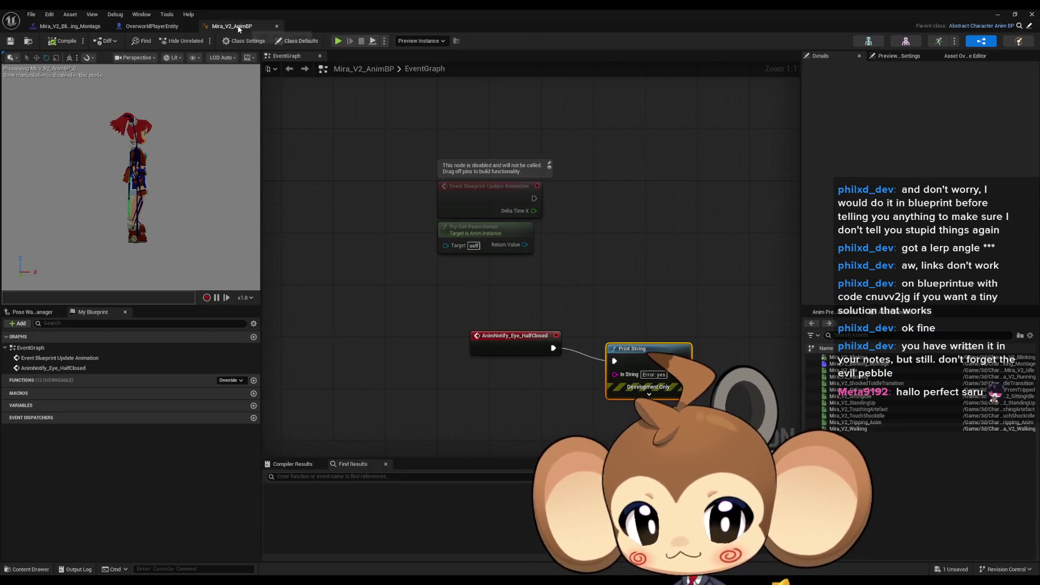
pyautogui.click(629, 347)
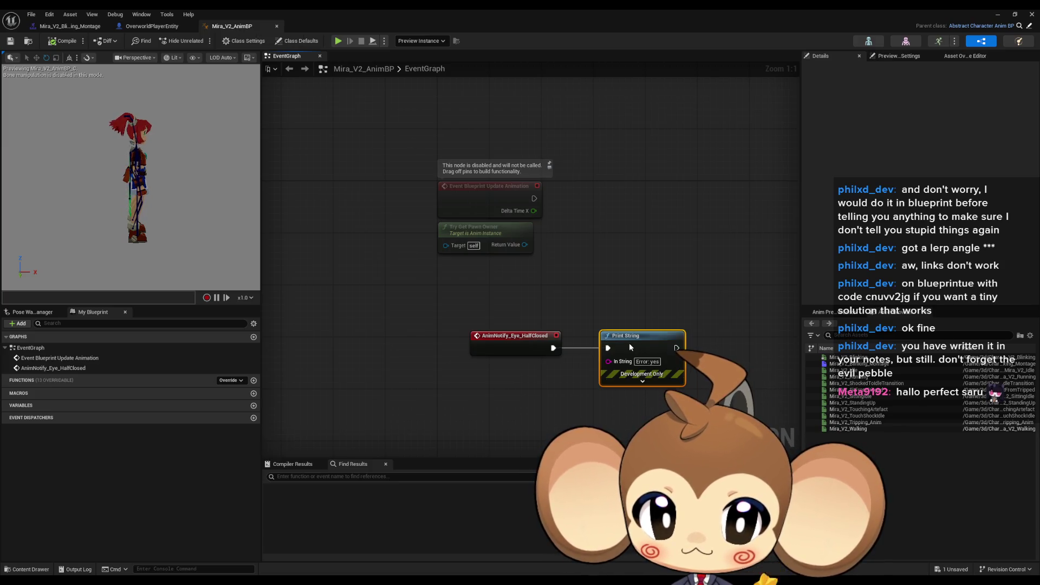
pyautogui.click(614, 290)
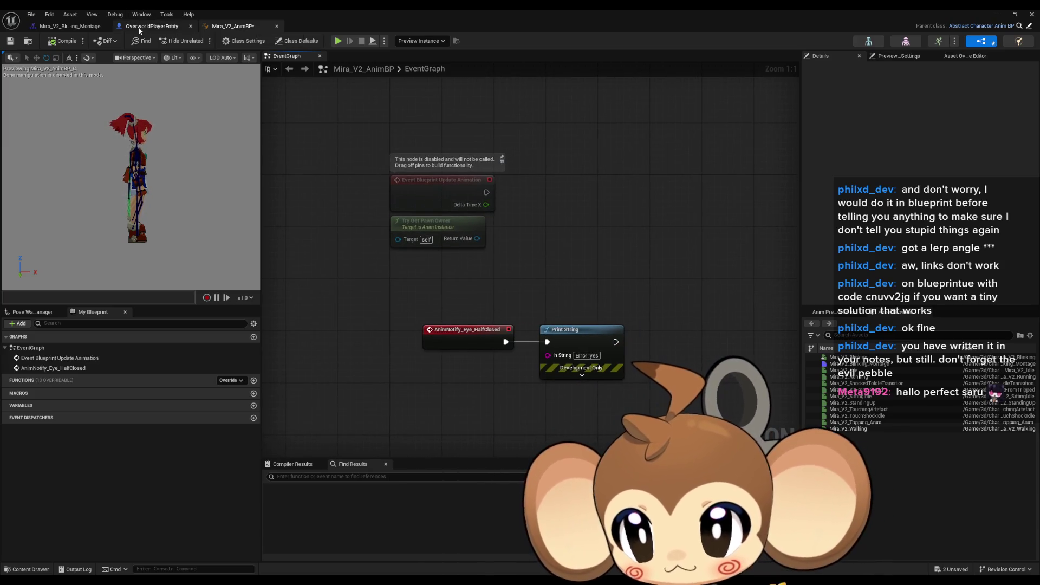
pyautogui.click(152, 26)
# - Insert a Print String reading 'Error: started' before Play Anim Montage, then start a play-test
pyautogui.moveTo(407, 222); pyautogui.dragTo(451, 234)
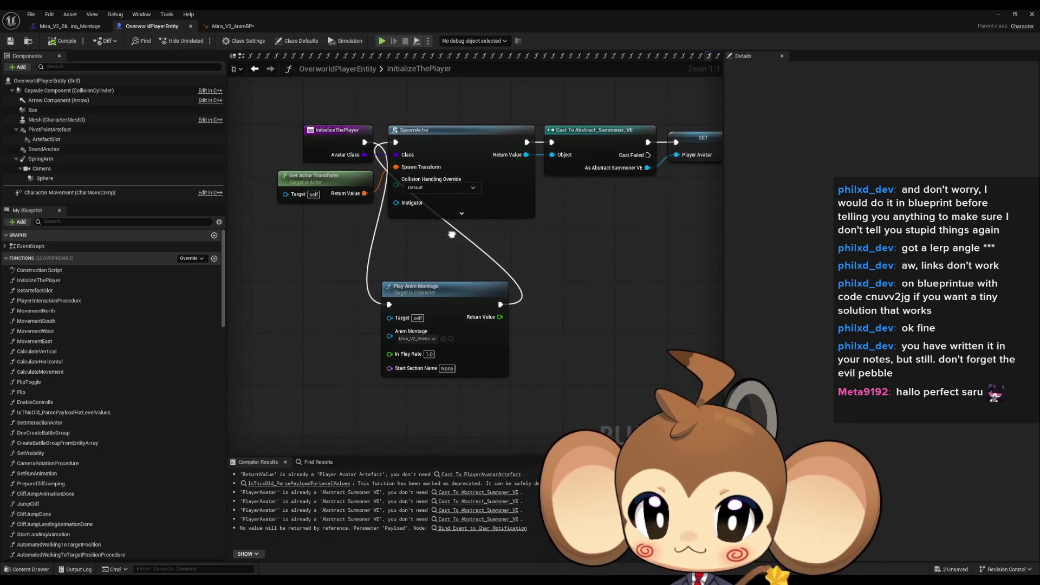
pyautogui.moveTo(365, 141)
pyautogui.mouseDown()
pyautogui.moveTo(317, 272)
pyautogui.moveTo(321, 300)
pyautogui.mouseUp()
pyautogui.write('print')
pyautogui.press('Return')
pyautogui.write('Error')
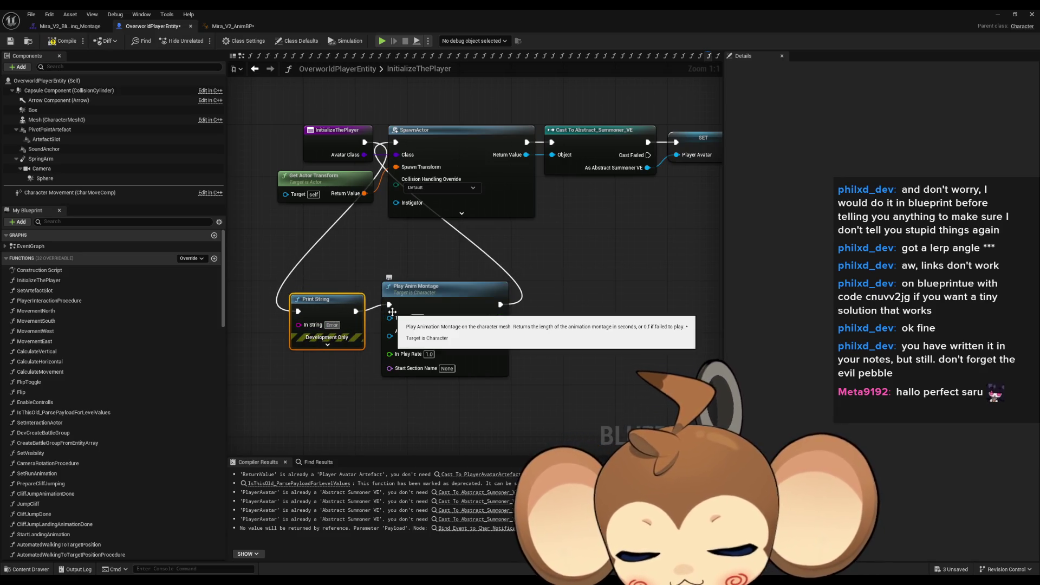
pyautogui.write(': started')
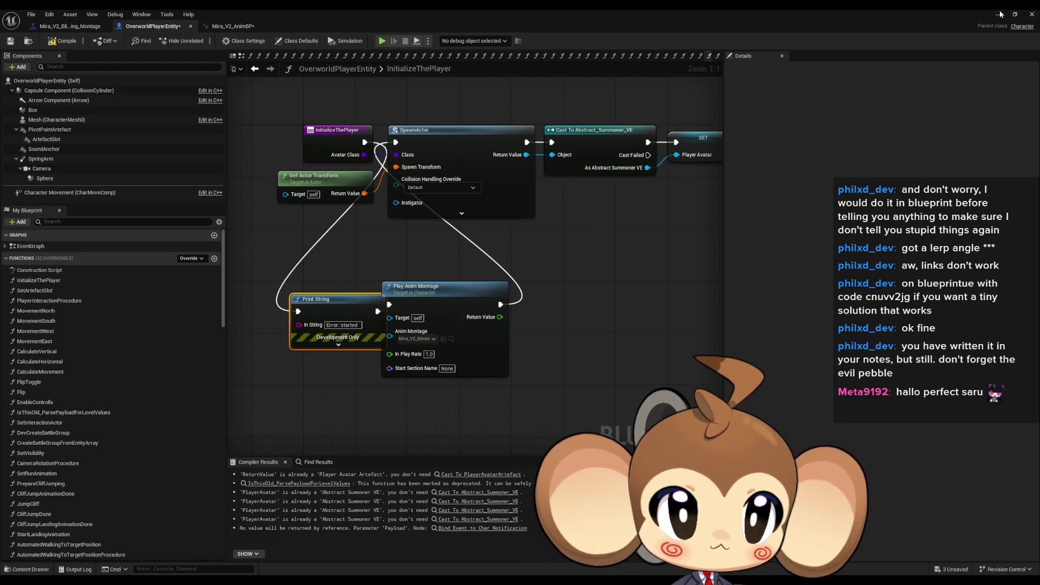
pyautogui.hotkey('alt', 'Tab')
pyautogui.click(203, 43)
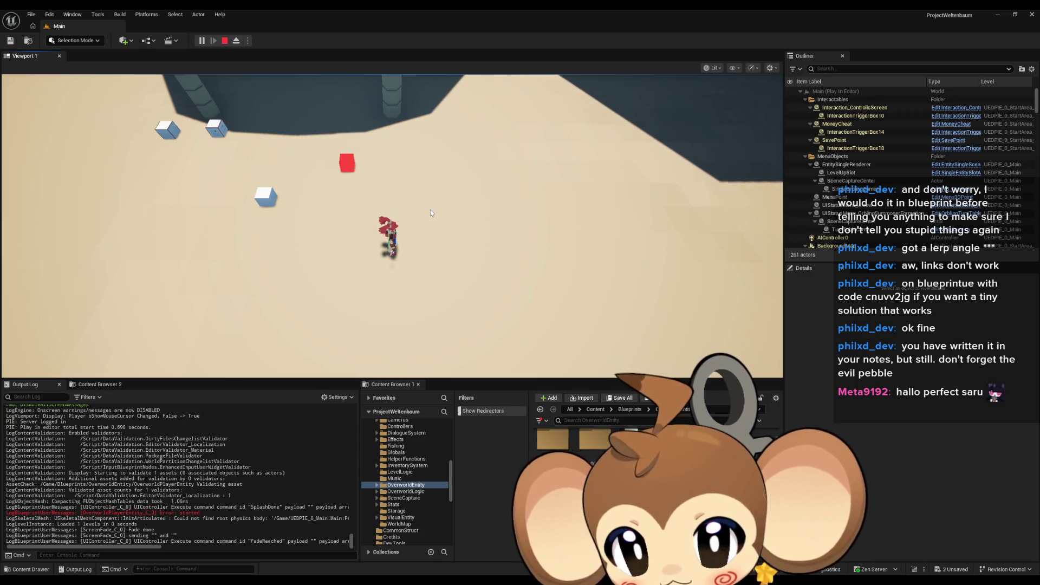
# - Stop the play test, return to OverworldPlayerEntity and nudge the Play Anim Montage node slightly
pyautogui.click(224, 40)
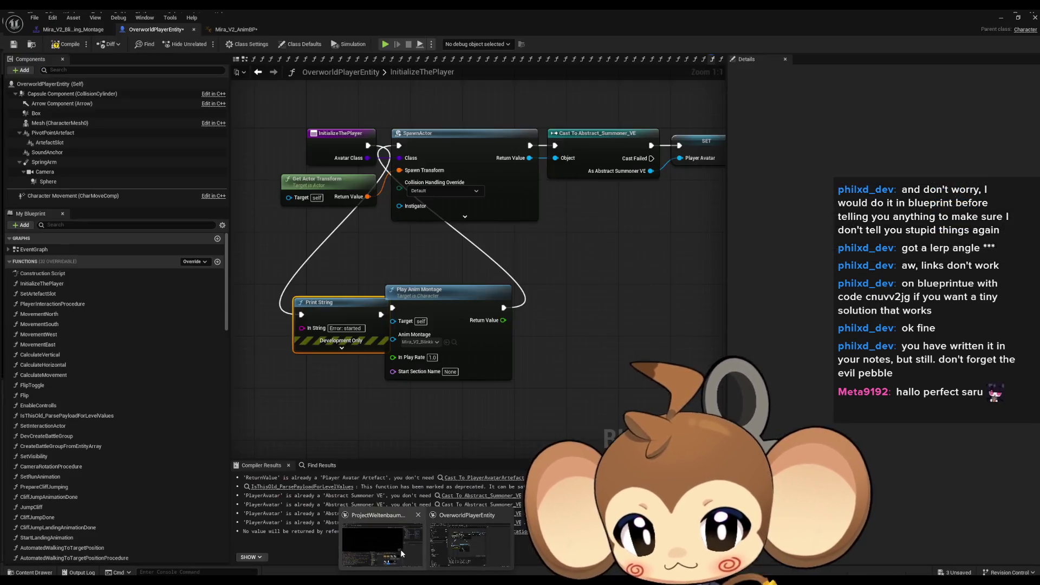
pyautogui.click(462, 543)
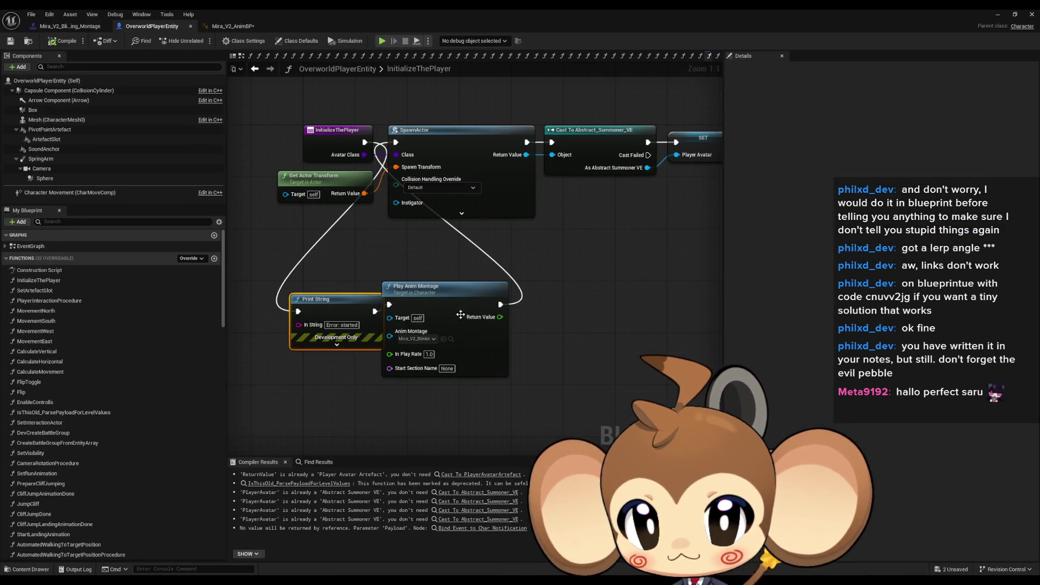
pyautogui.moveTo(466, 302); pyautogui.dragTo(485, 299)
pyautogui.click(618, 315)
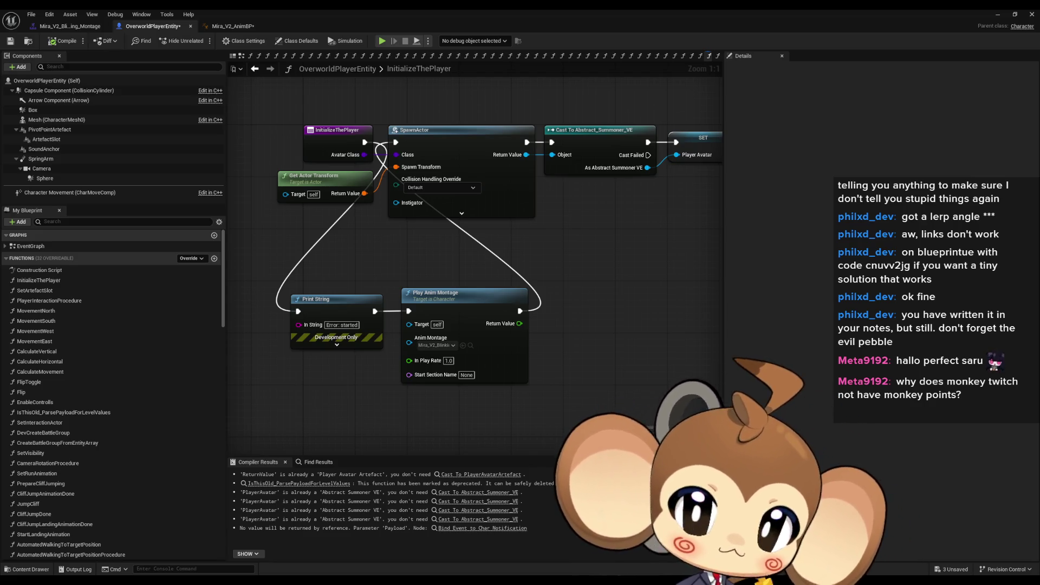
# - Switch from Mira_V2_AnimBP over to the Abstract_Character_AnimBP AnimGraph
pyautogui.click(232, 26)
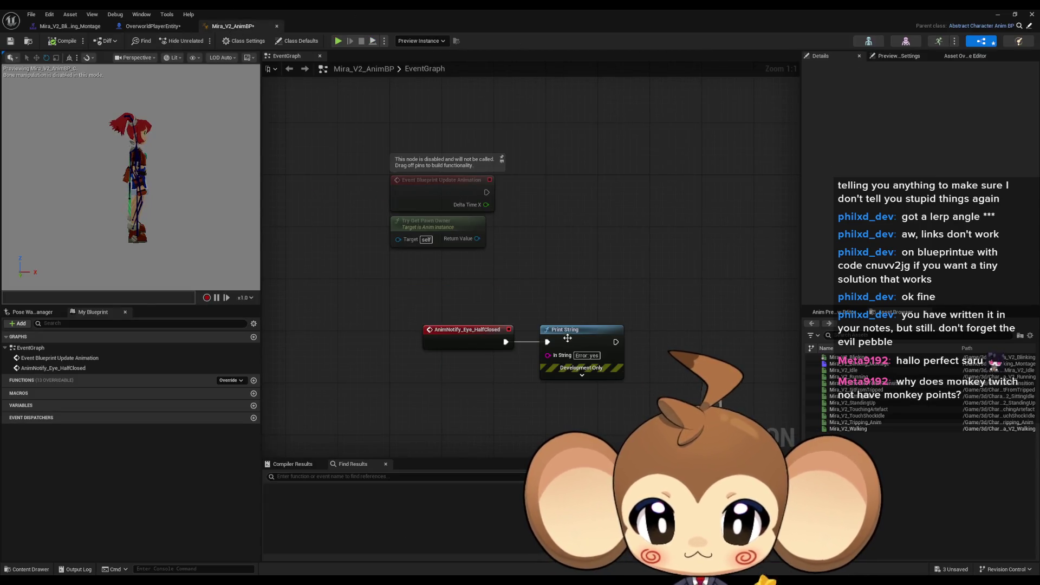
pyautogui.moveTo(553, 311); pyautogui.dragTo(503, 303)
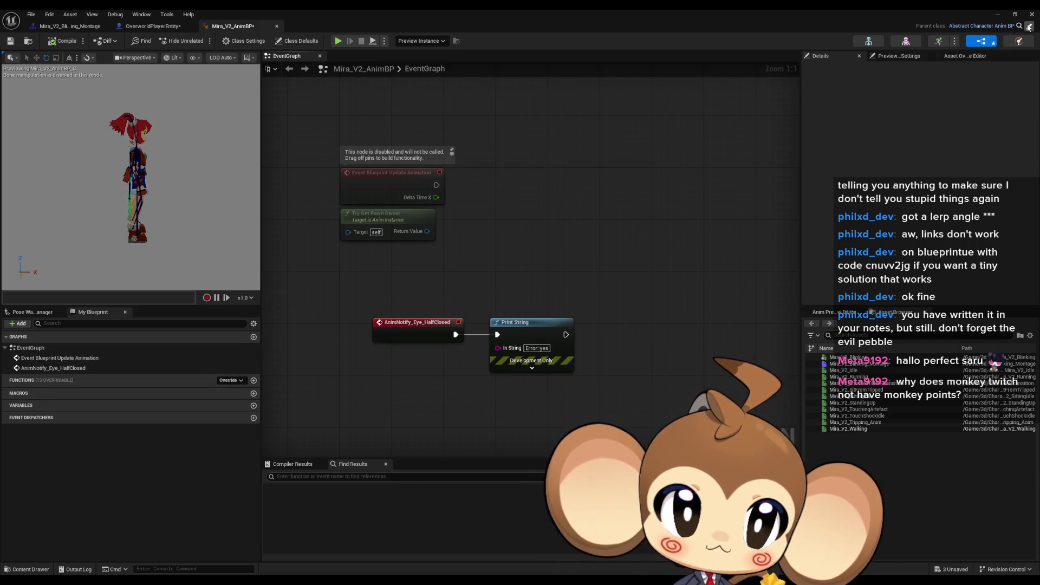
pyautogui.hotkey('ctrl', 'Tab')
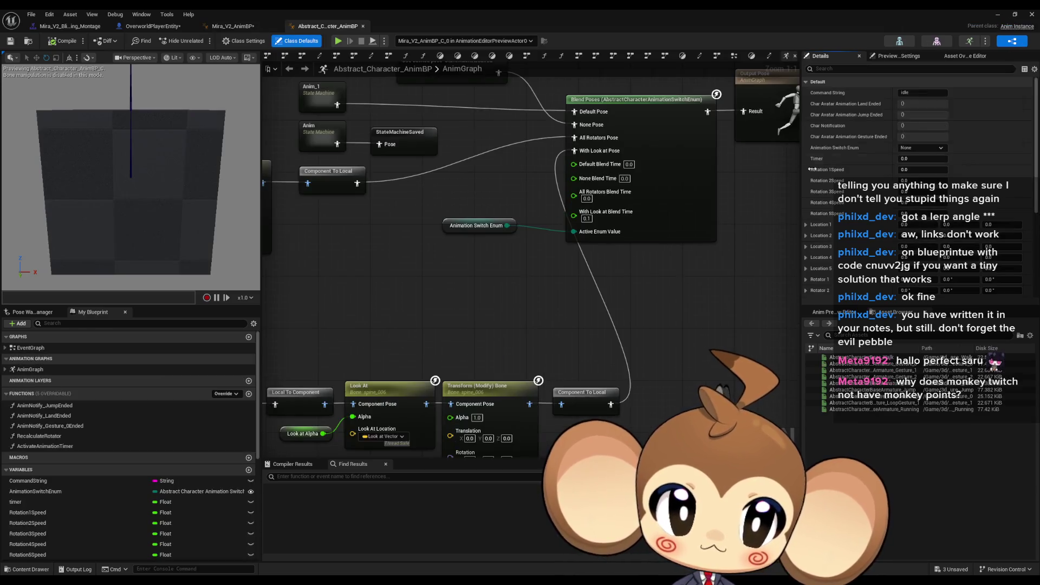
# - Show the Anim Slot Manager panel in the Abstract_Character_AnimBP editor
pyautogui.moveTo(669, 287); pyautogui.dragTo(583, 260)
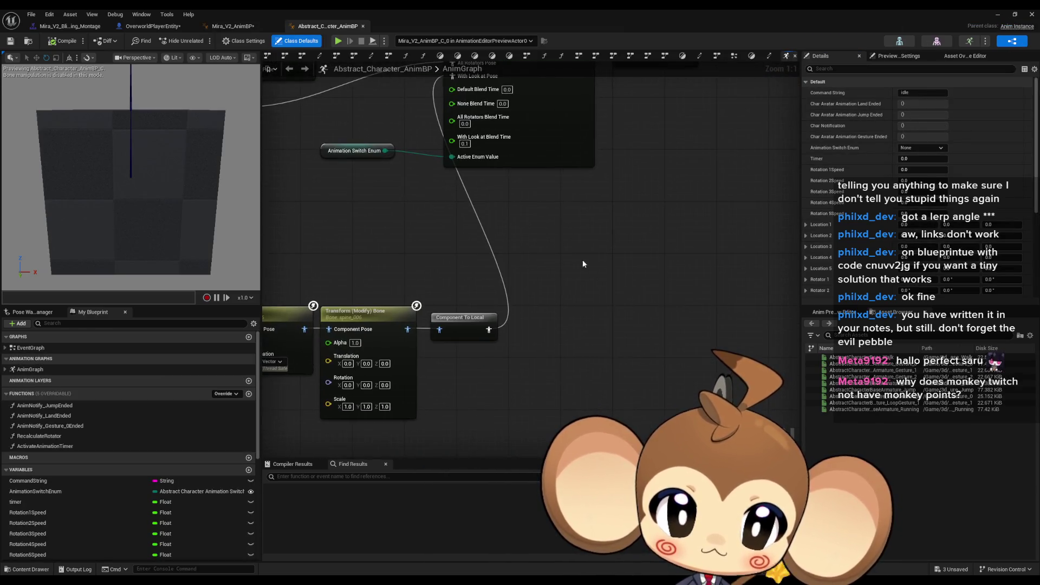
pyautogui.click(141, 14)
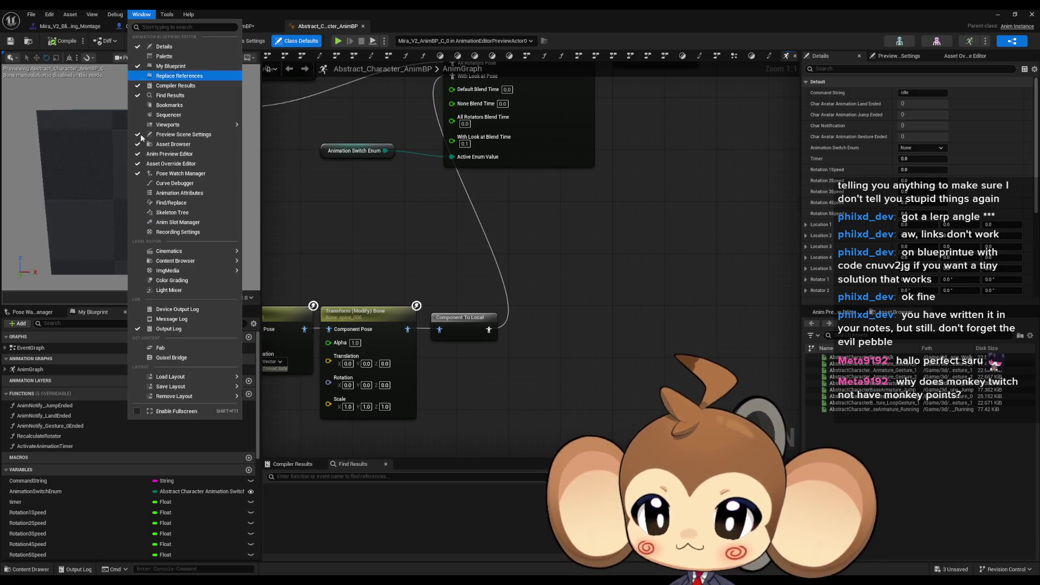
pyautogui.click(166, 28)
pyautogui.write('x')
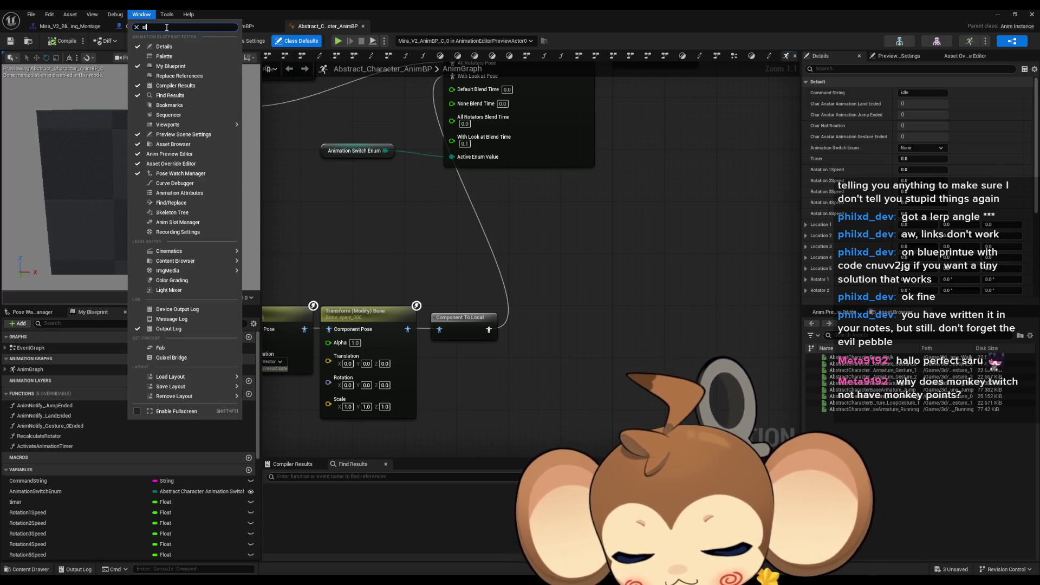
pyautogui.write('slot')
pyautogui.click(179, 37)
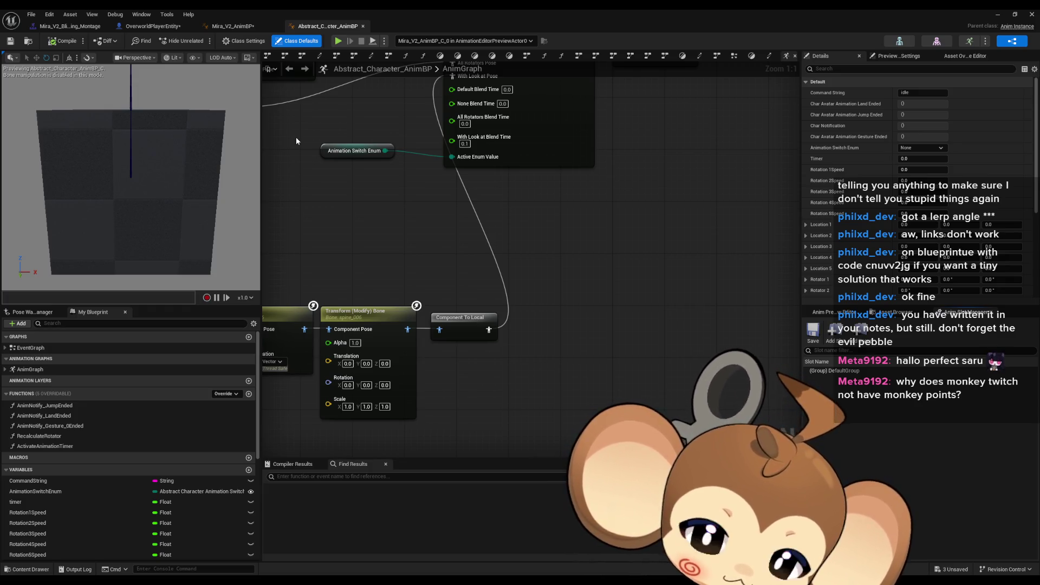
# - Add a Slot 'DefaultSlot' node wired into Blend Poses, compile, and return to Mira_V2_AnimBP
pyautogui.moveTo(525, 328); pyautogui.dragTo(531, 324)
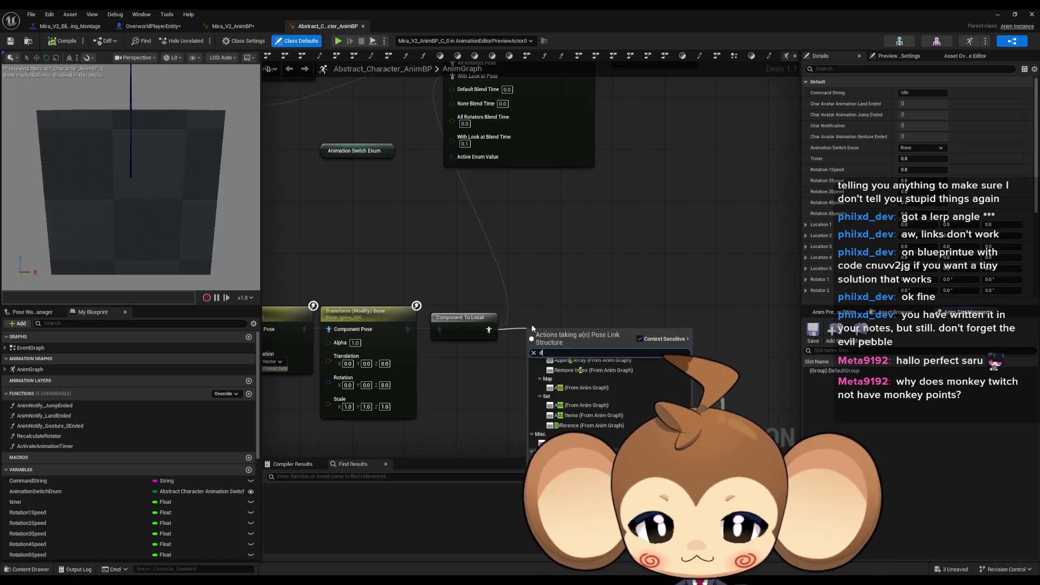
pyautogui.write('def slot')
pyautogui.press('Return')
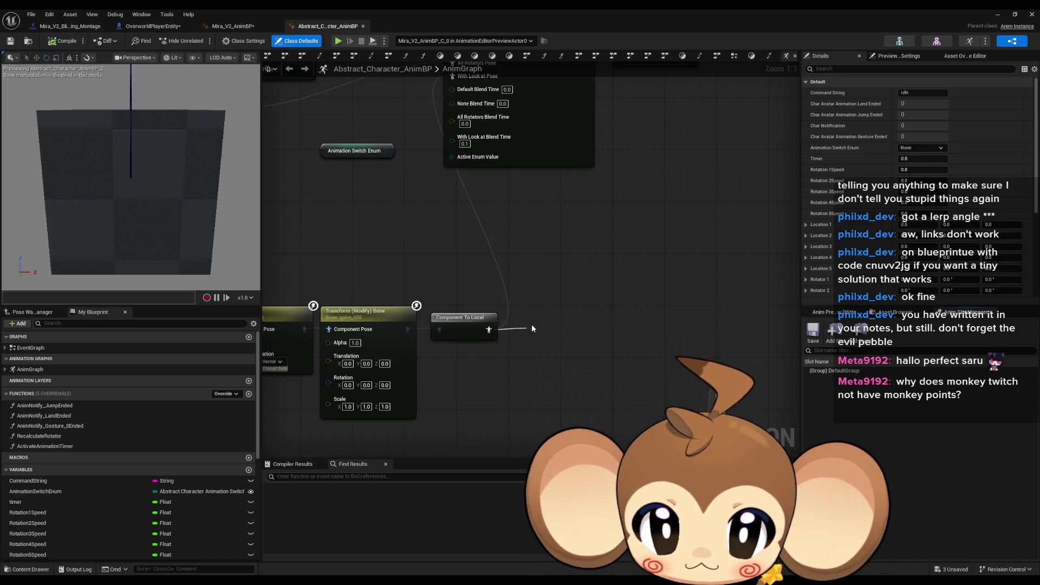
pyautogui.moveTo(560, 334); pyautogui.dragTo(545, 318)
pyautogui.scroll(-3, 508, 217)
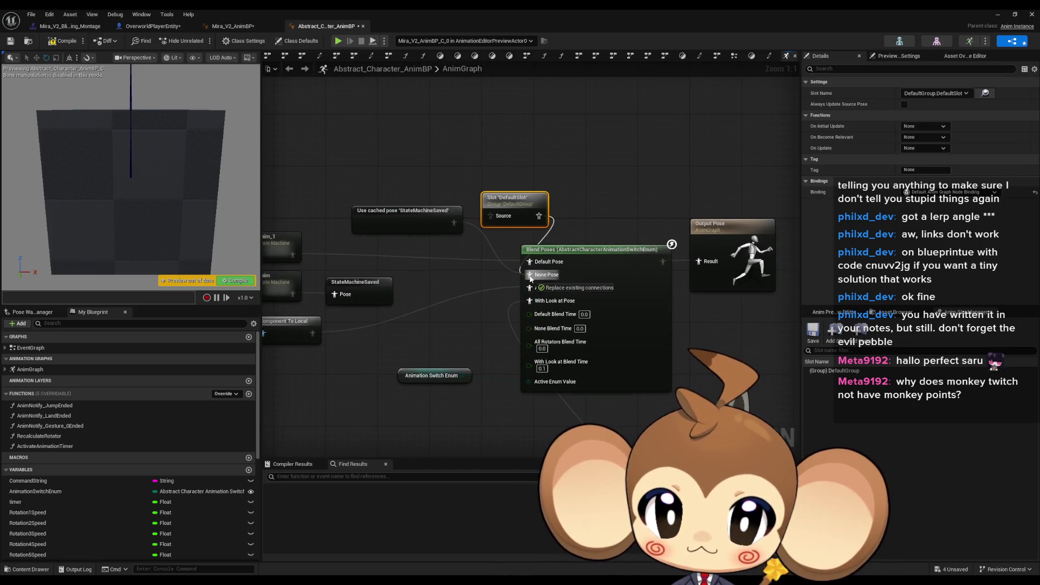
pyautogui.moveTo(531, 279); pyautogui.dragTo(530, 274)
pyautogui.click(455, 163)
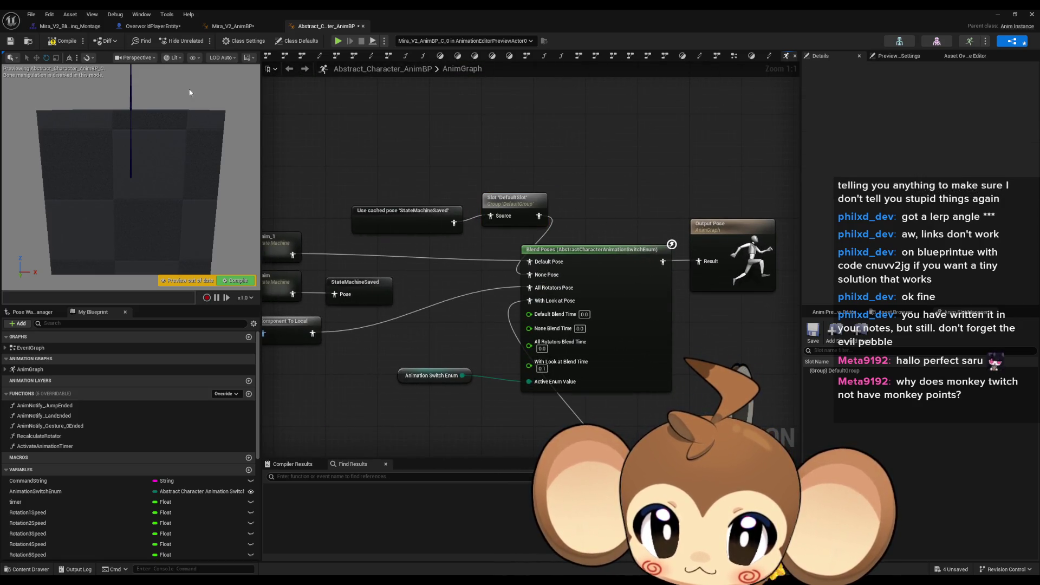
pyautogui.click(56, 42)
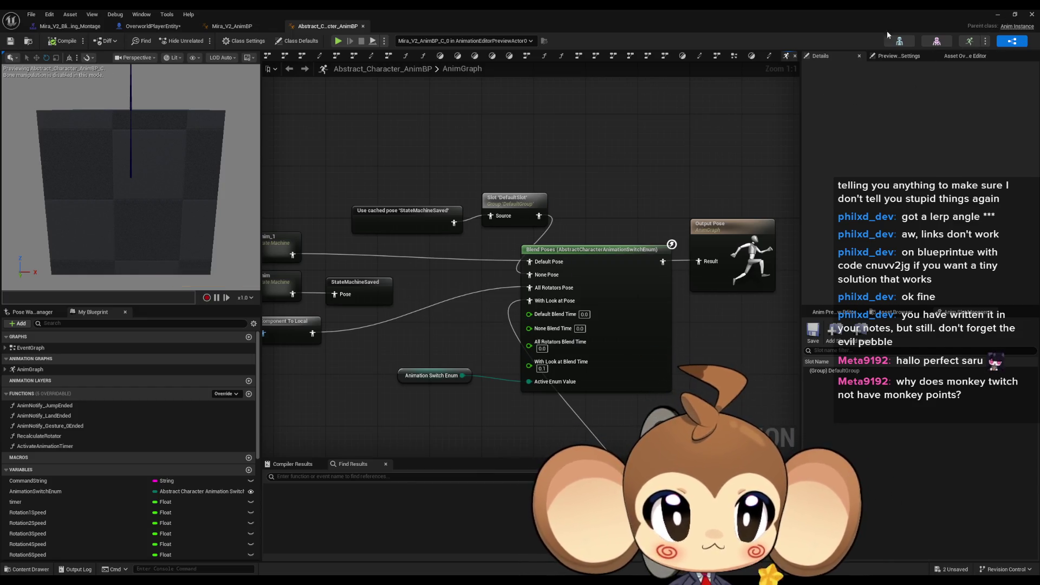
pyautogui.click(226, 26)
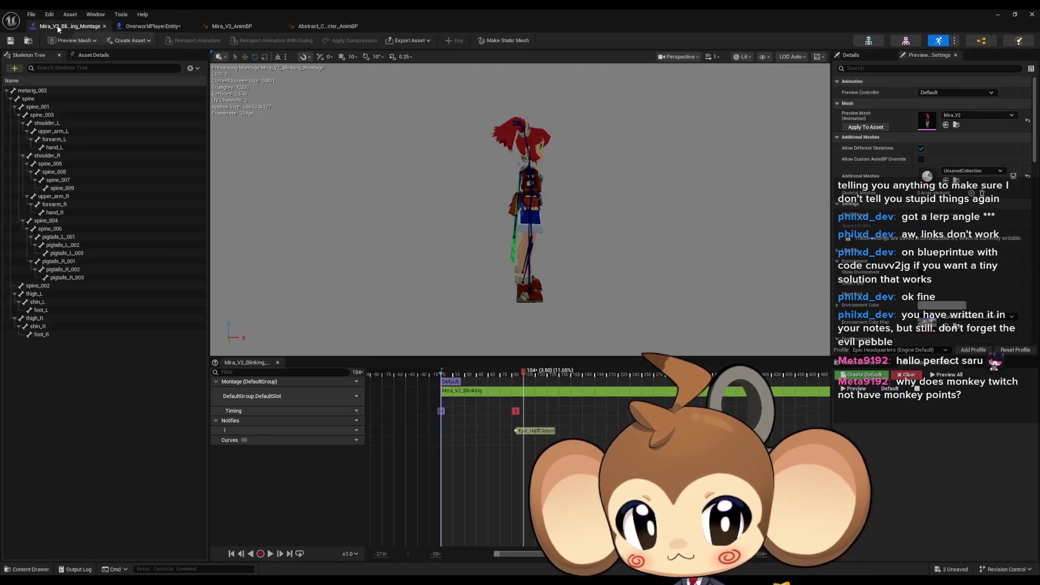
# - Show the Anim Slot Manager in the Mira_V2_Blinking_Montage editor
pyautogui.click(69, 27)
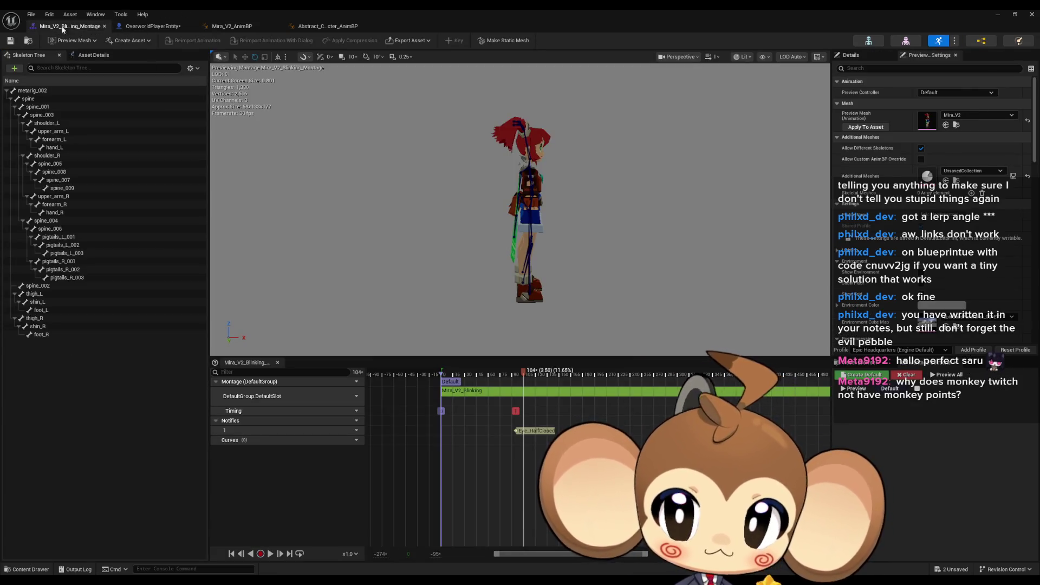
pyautogui.click(96, 14)
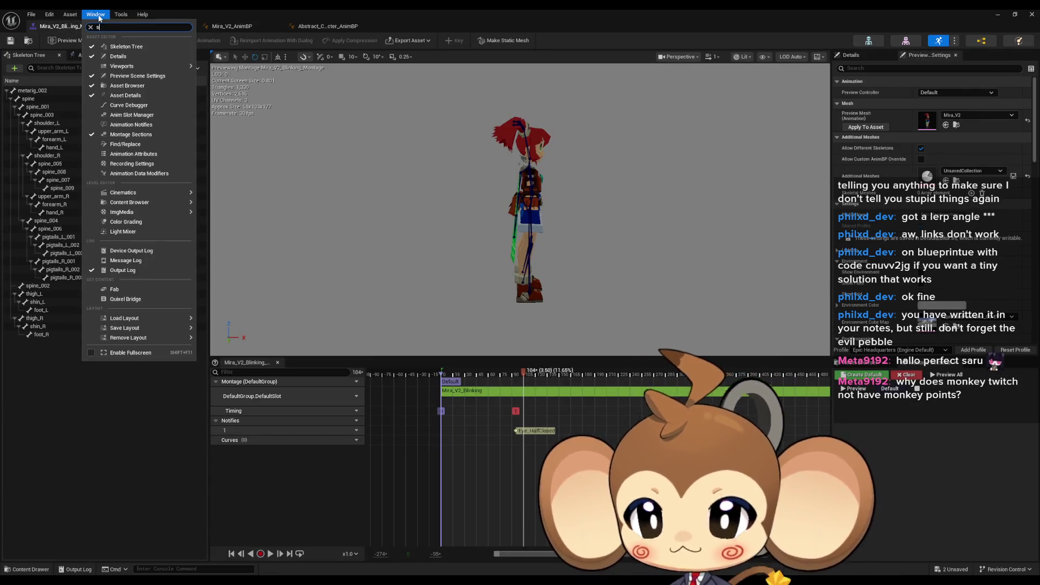
pyautogui.write('slot')
pyautogui.click(124, 37)
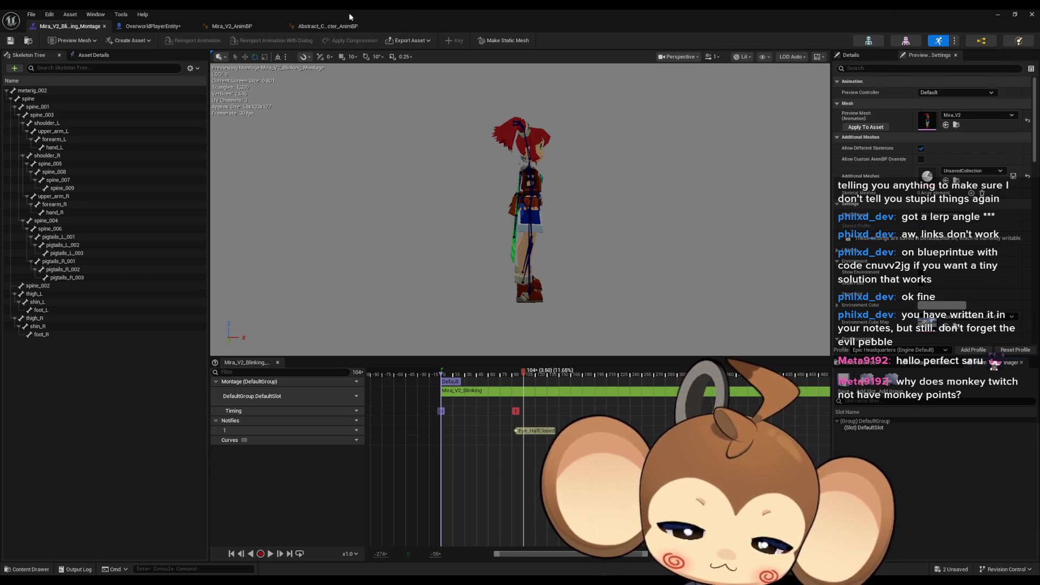
pyautogui.click(321, 26)
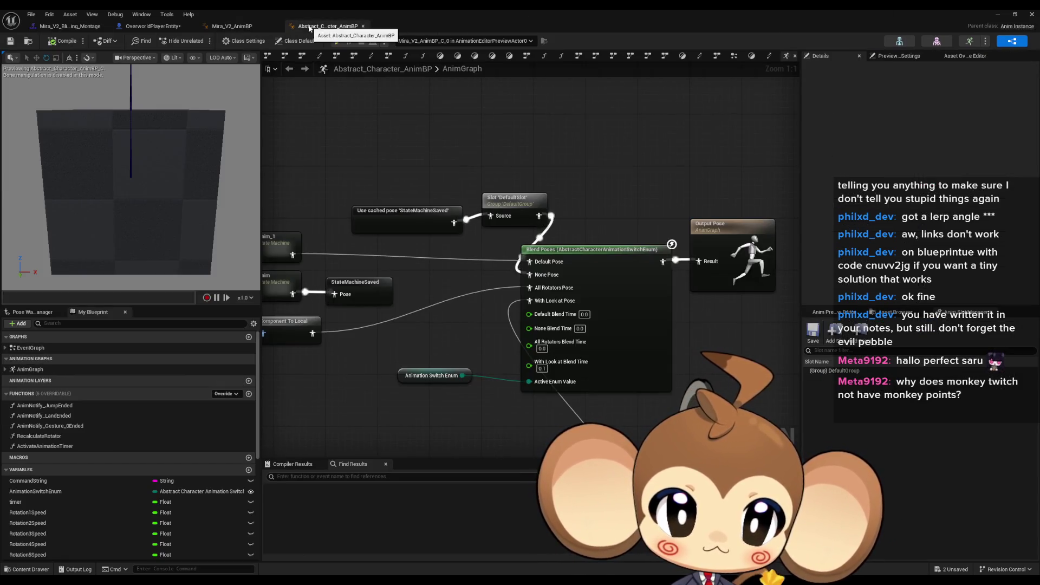
# - Show the Anim Slot Manager in Mira_V2_AnimBP, then start a play-test from the level editor
pyautogui.click(236, 27)
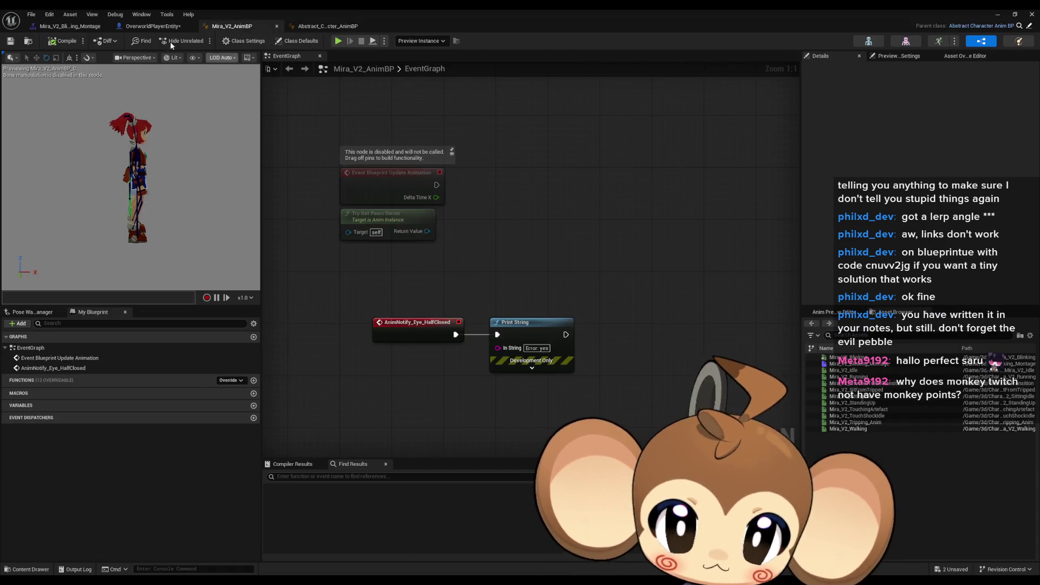
pyautogui.click(91, 14)
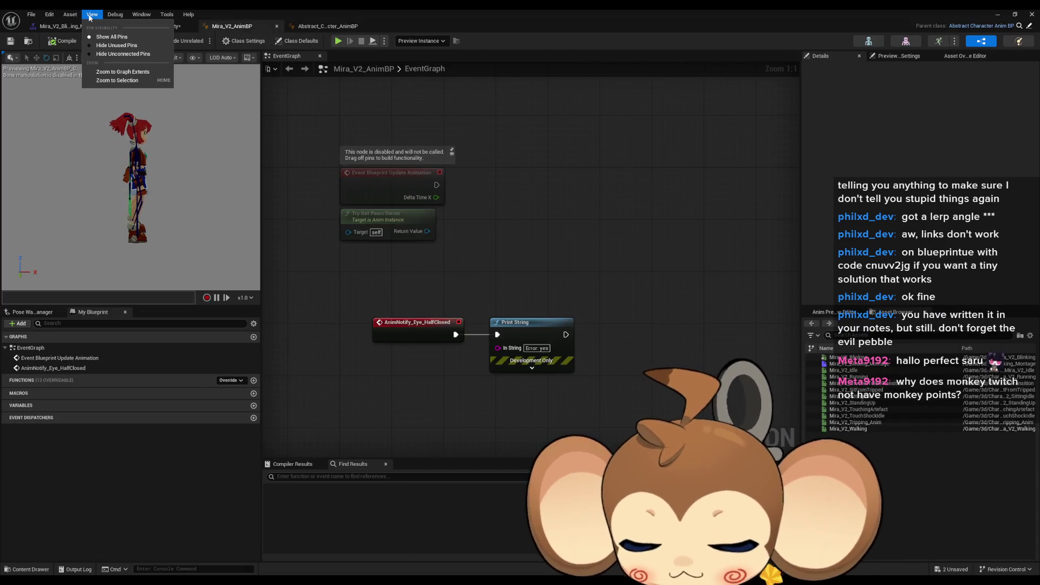
pyautogui.moveTo(141, 14)
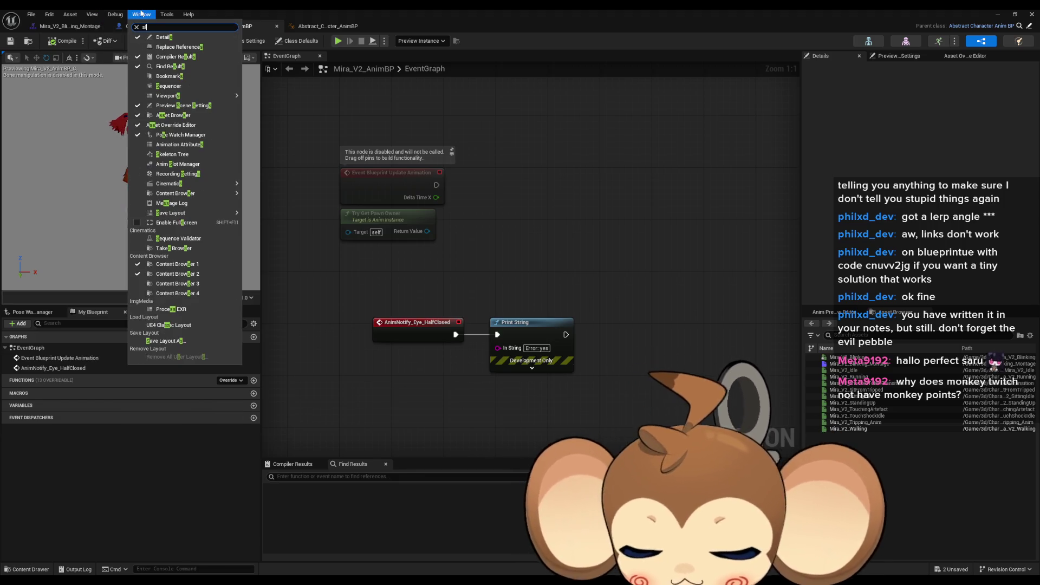
pyautogui.write('slot')
pyautogui.click(171, 36)
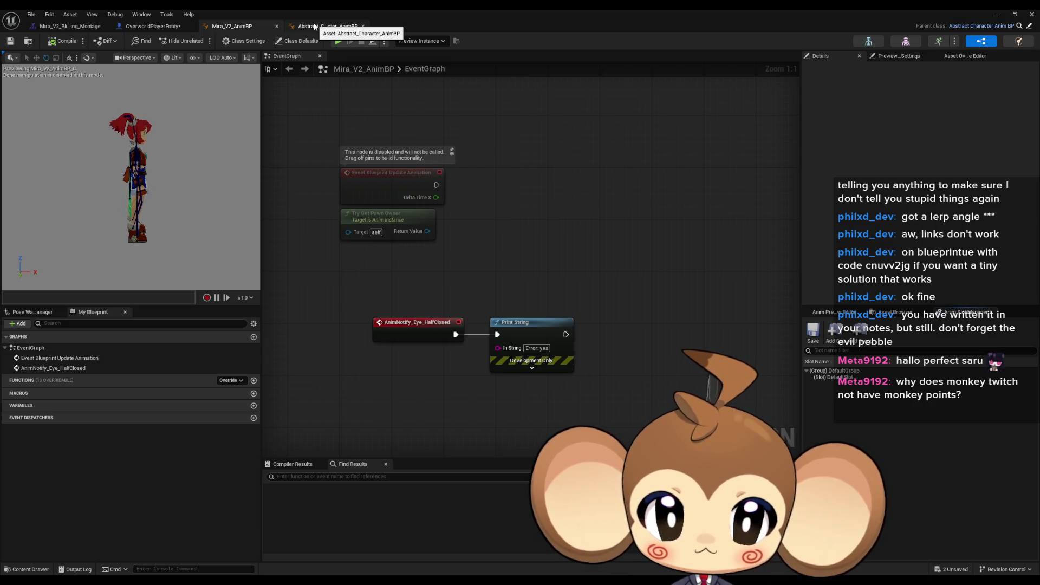
pyautogui.click(997, 13)
pyautogui.click(202, 40)
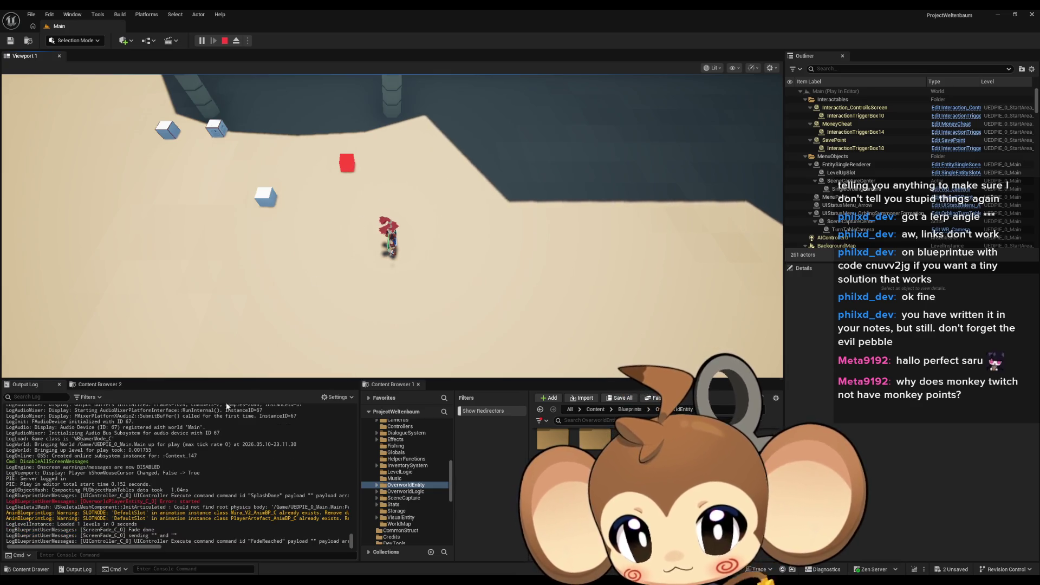
# - Stop the play-test and return to the Mira_V2_AnimBP editor
pyautogui.click(225, 41)
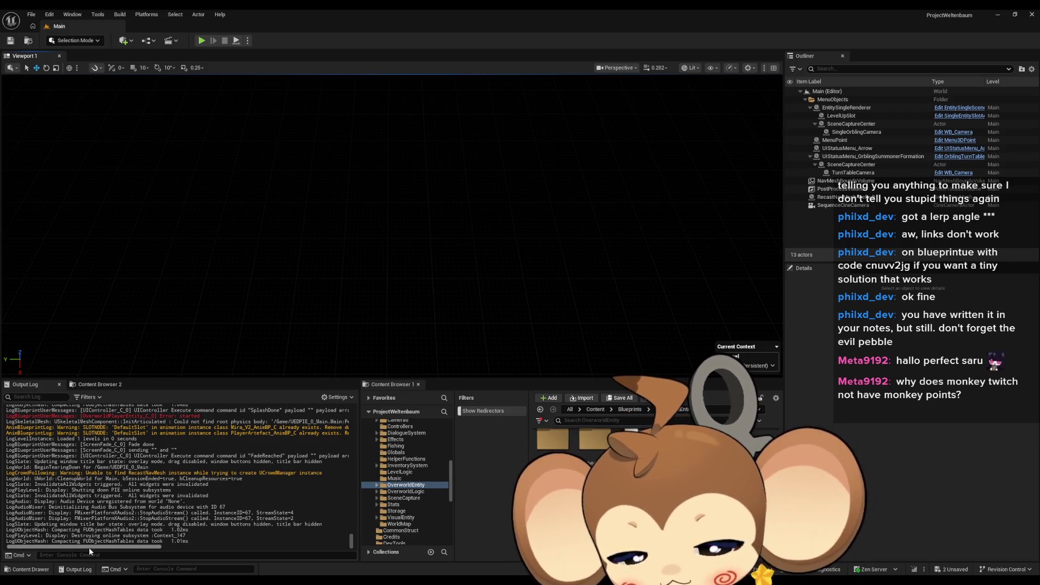
pyautogui.moveTo(89, 547)
pyautogui.mouseDown()
pyautogui.moveTo(165, 550)
pyautogui.moveTo(59, 549)
pyautogui.mouseUp()
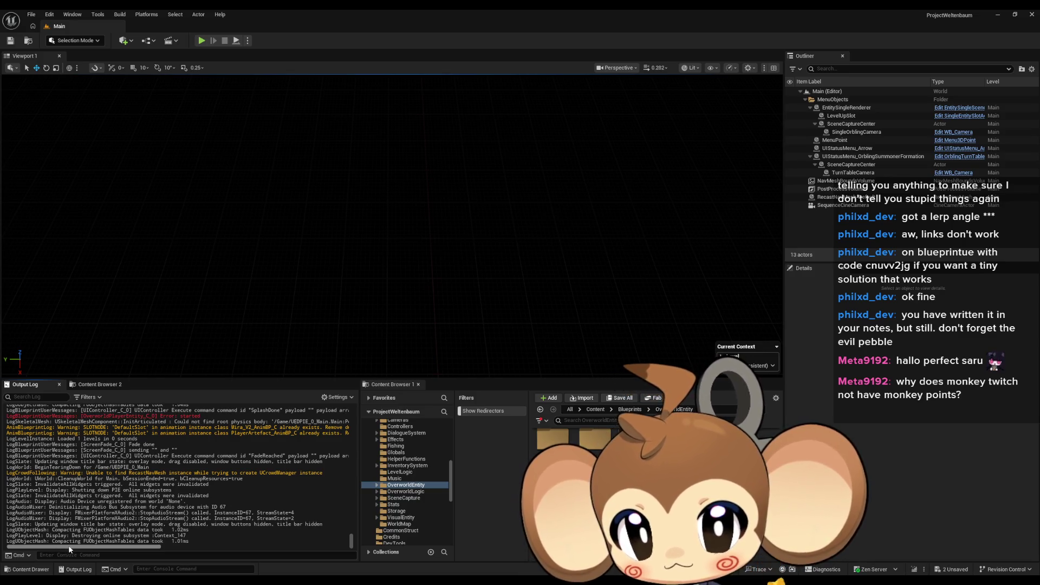
pyautogui.moveTo(85, 549); pyautogui.dragTo(106, 547)
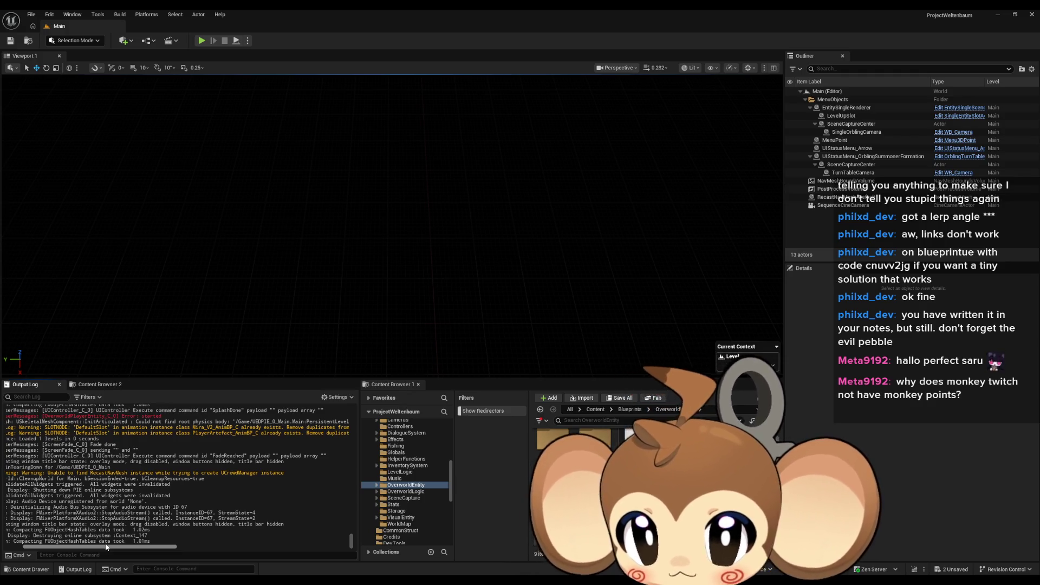
pyautogui.moveTo(106, 547)
pyautogui.mouseDown()
pyautogui.moveTo(158, 549)
pyautogui.moveTo(116, 550)
pyautogui.mouseUp()
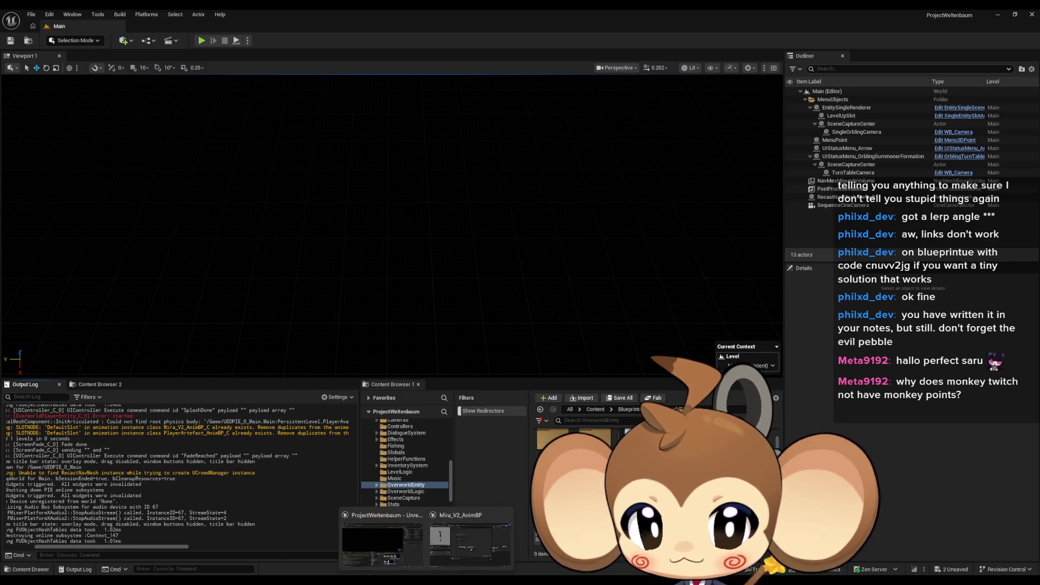
pyautogui.click(476, 544)
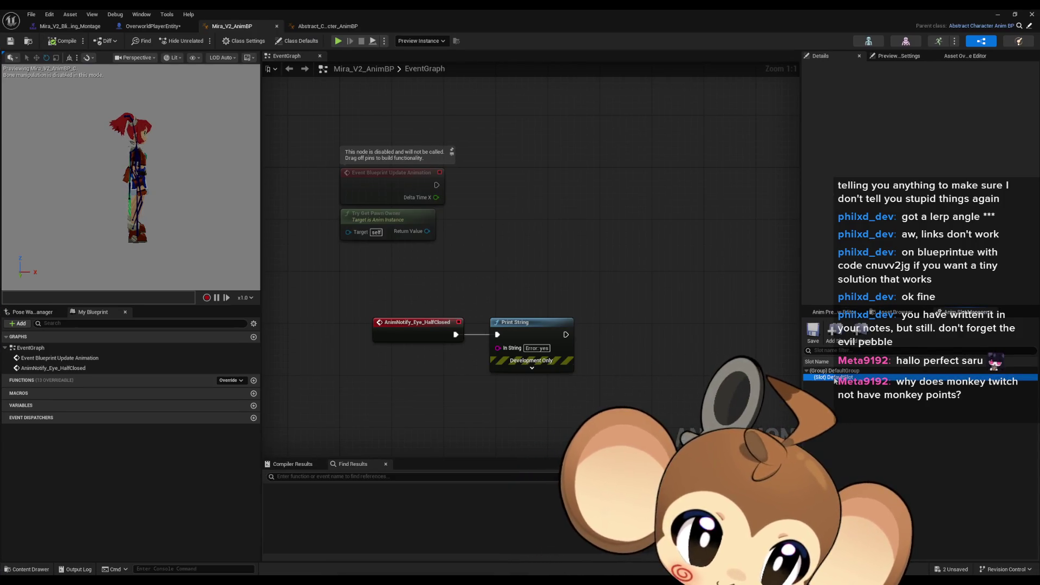
# - After a blocked DefaultSlot deletion, remove the Slot 'DefaultSlot' node from Abstract_Character_AnimBP and compile
pyautogui.click(871, 414)
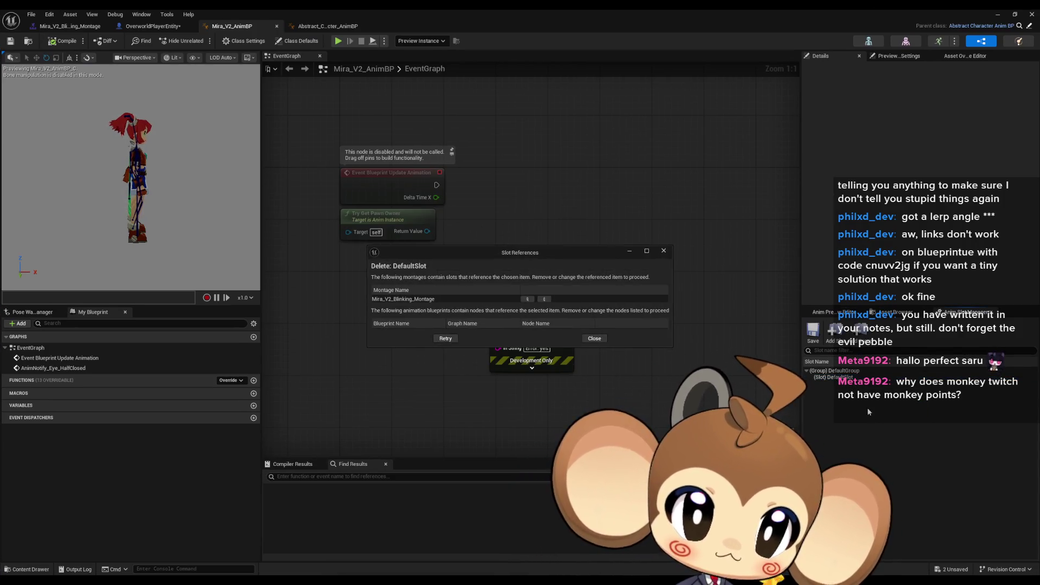
pyautogui.click(663, 251)
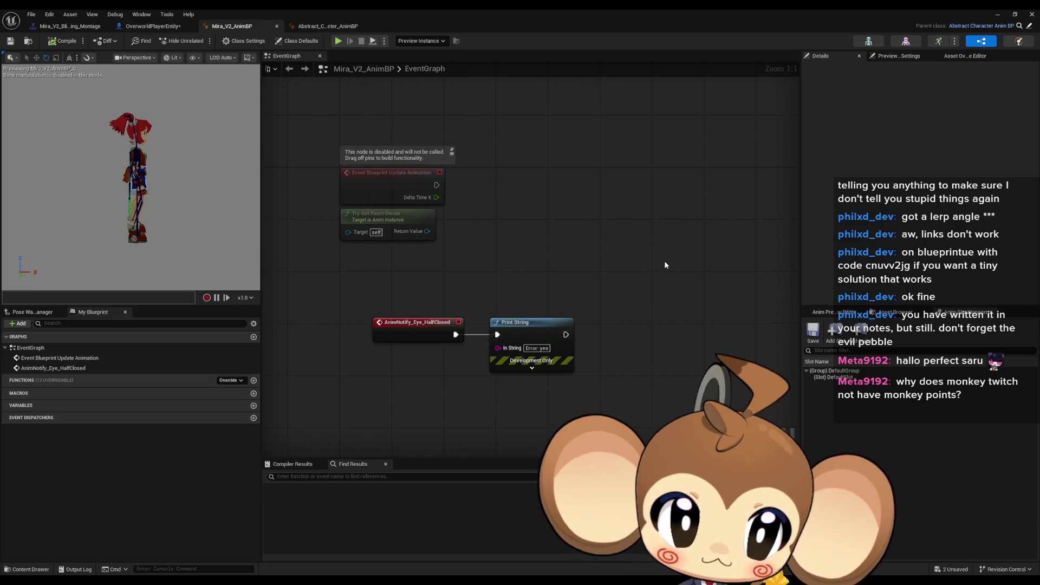
pyautogui.click(333, 28)
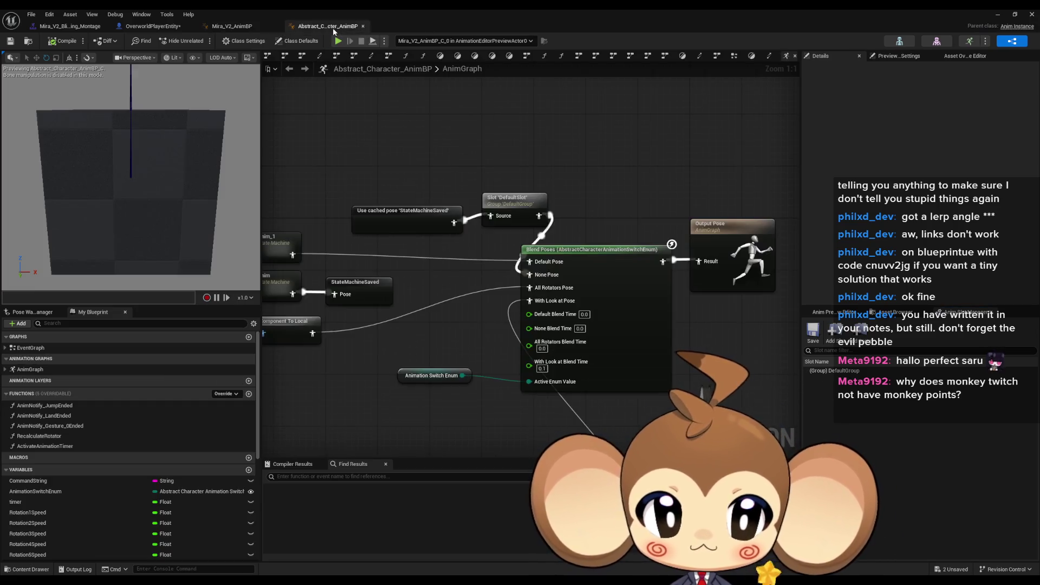
pyautogui.rightClick(488, 182)
pyautogui.click(501, 146)
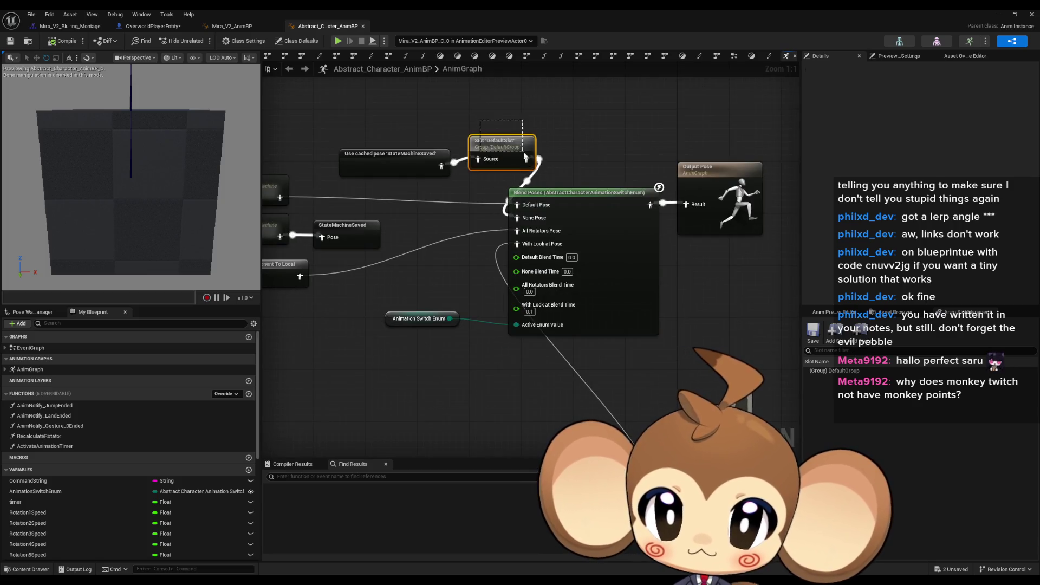
pyautogui.press('Delete')
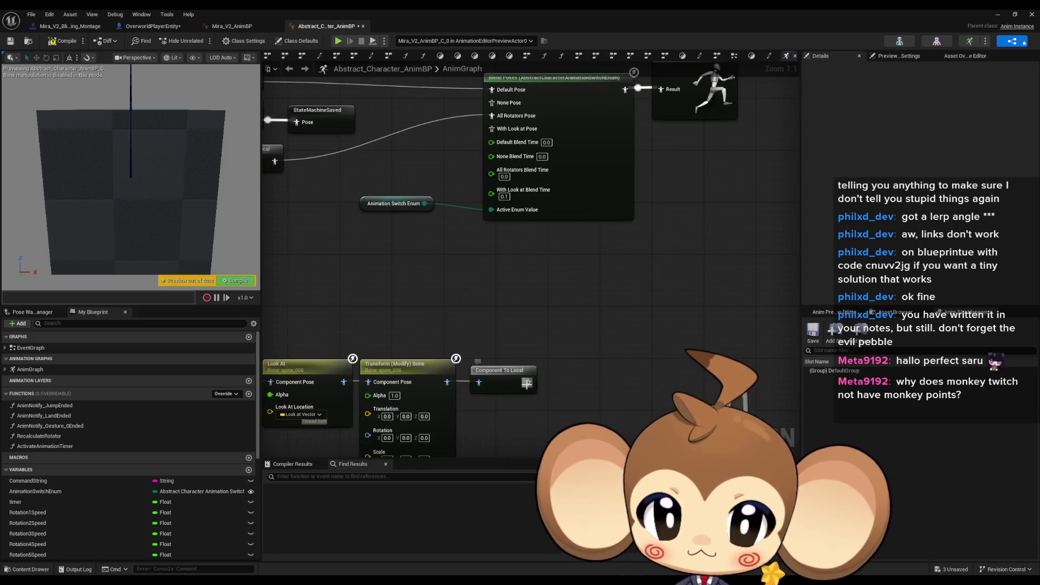
pyautogui.moveTo(488, 138)
pyautogui.mouseDown()
pyautogui.moveTo(508, 254)
pyautogui.moveTo(435, 198)
pyautogui.mouseUp()
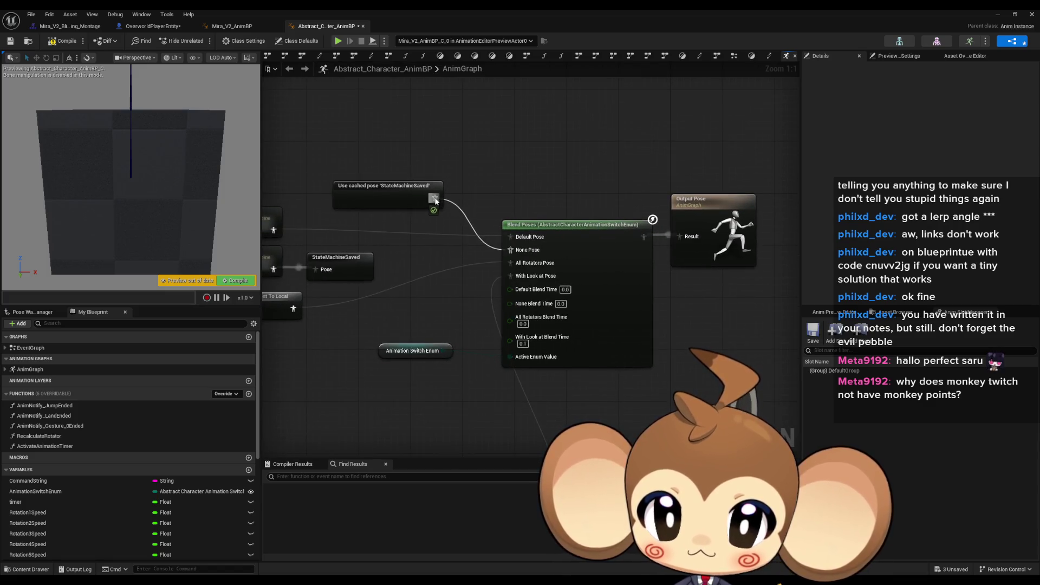
pyautogui.click(55, 42)
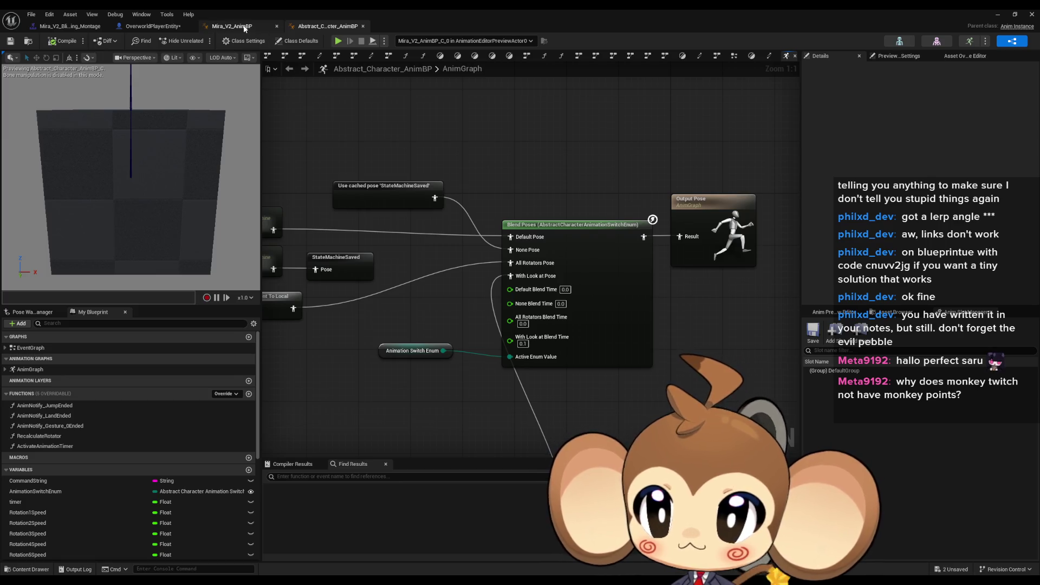
# - Retry deleting DefaultSlot from the slot manager in Mira_V2_AnimBP and in Mira_V2_Blinking_Montage
pyautogui.click(231, 27)
pyautogui.rightClick(845, 376)
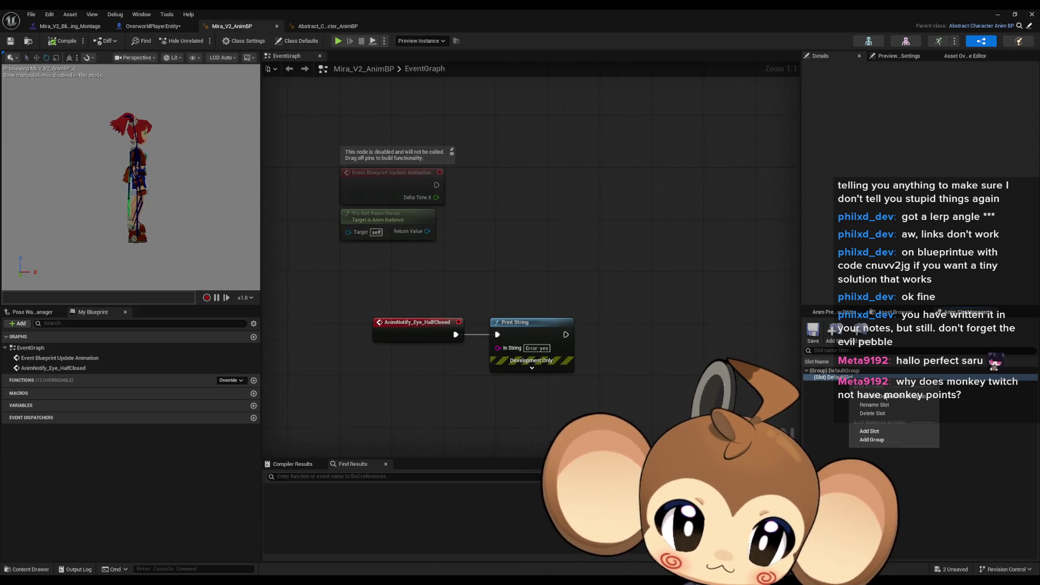
pyautogui.click(882, 414)
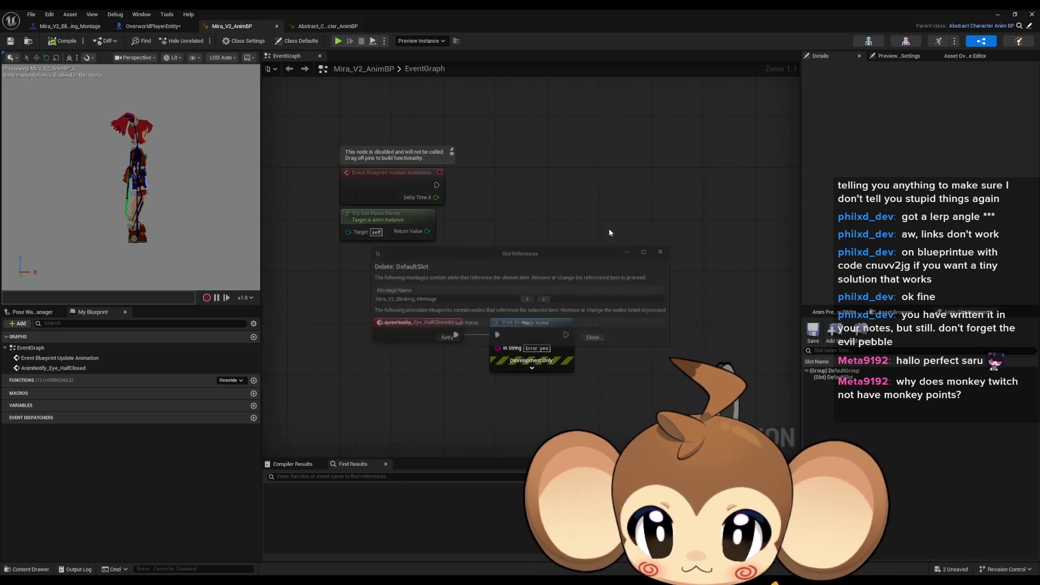
pyautogui.click(68, 26)
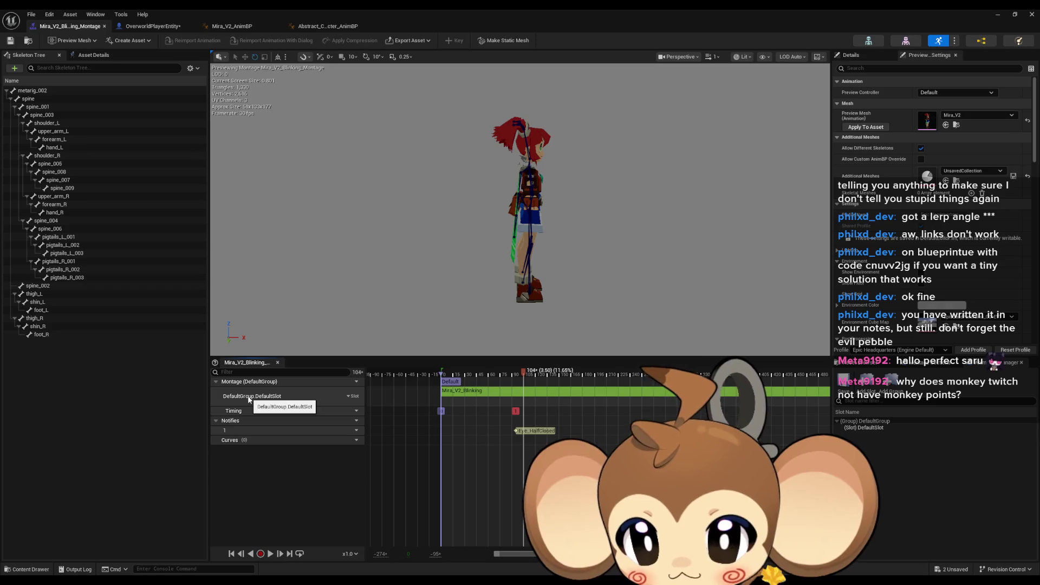
pyautogui.click(875, 427)
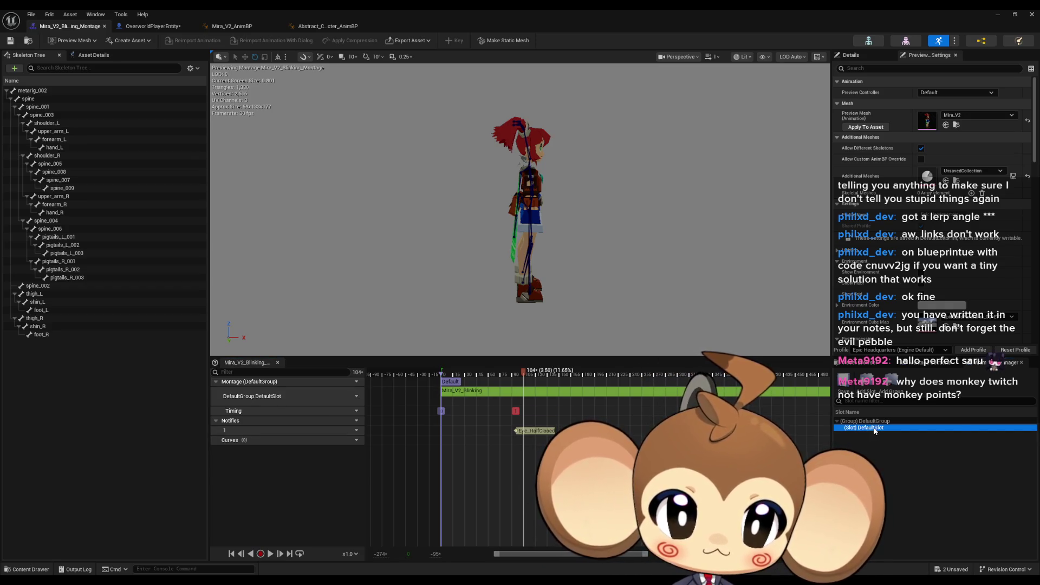
pyautogui.rightClick(879, 428)
pyautogui.click(904, 460)
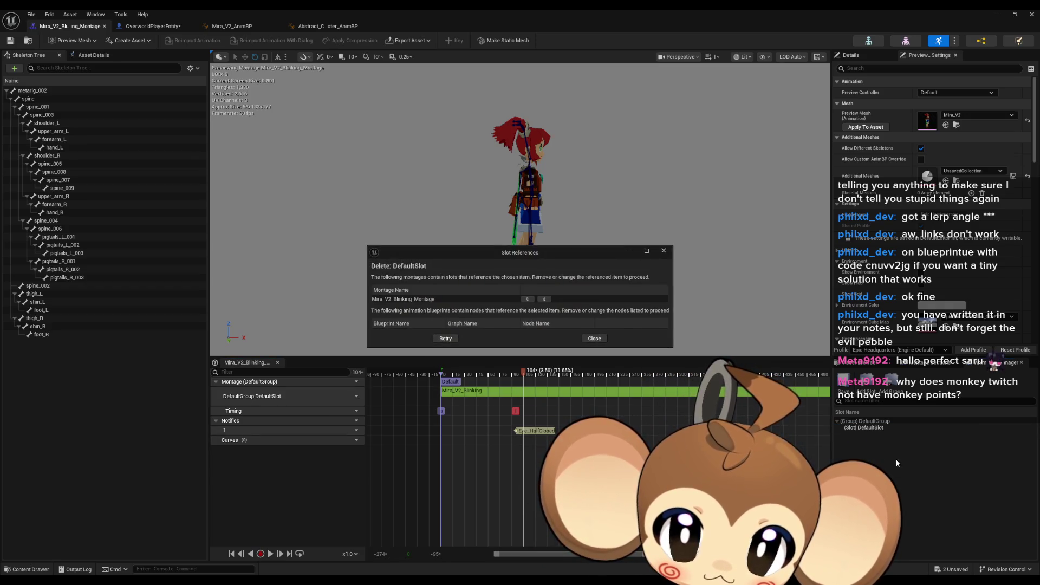